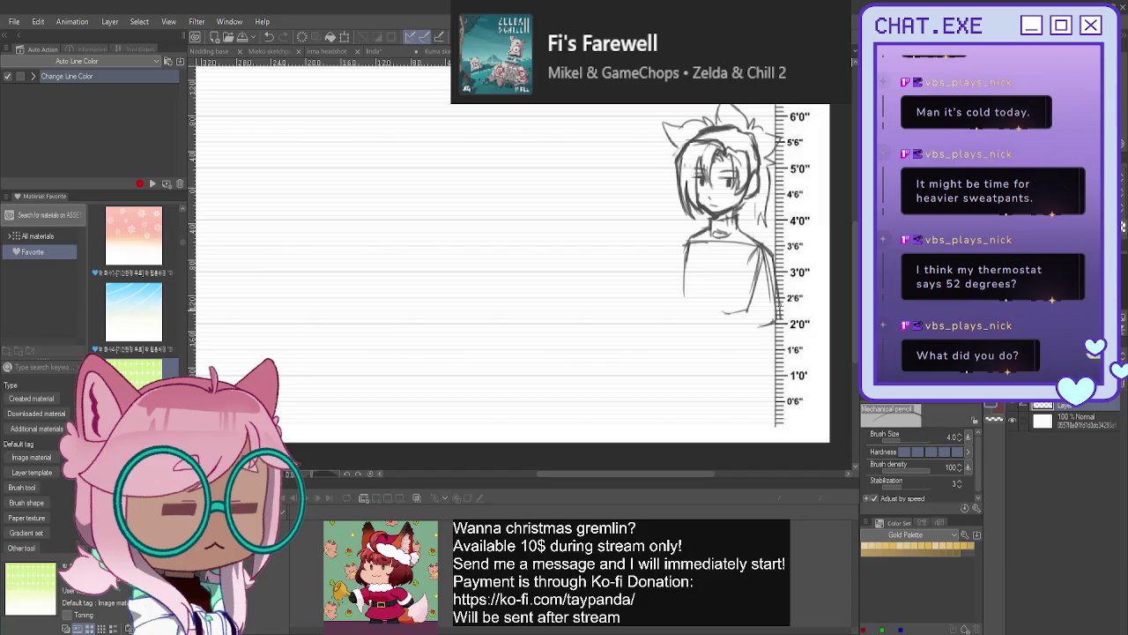
- Add arm strokes, scale the character sketch down with Ctrl+T, then touch up its right side
{"action": "mouse_move", "coordinate": [765, 247]}
{"action": "left_mouse_down"}
{"action": "mouse_move", "coordinate": [760, 314]}
{"action": "mouse_move", "coordinate": [708, 263]}
{"action": "left_mouse_up"}
{"action": "key", "text": "ctrl+t"}
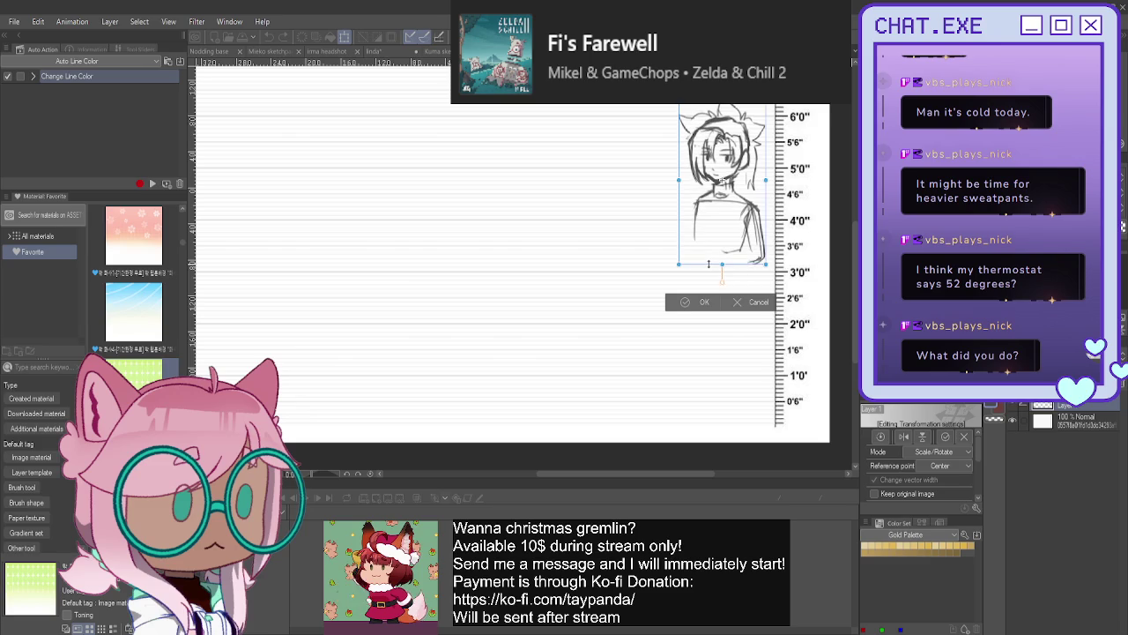
{"action": "left_click", "coordinate": [684, 303]}
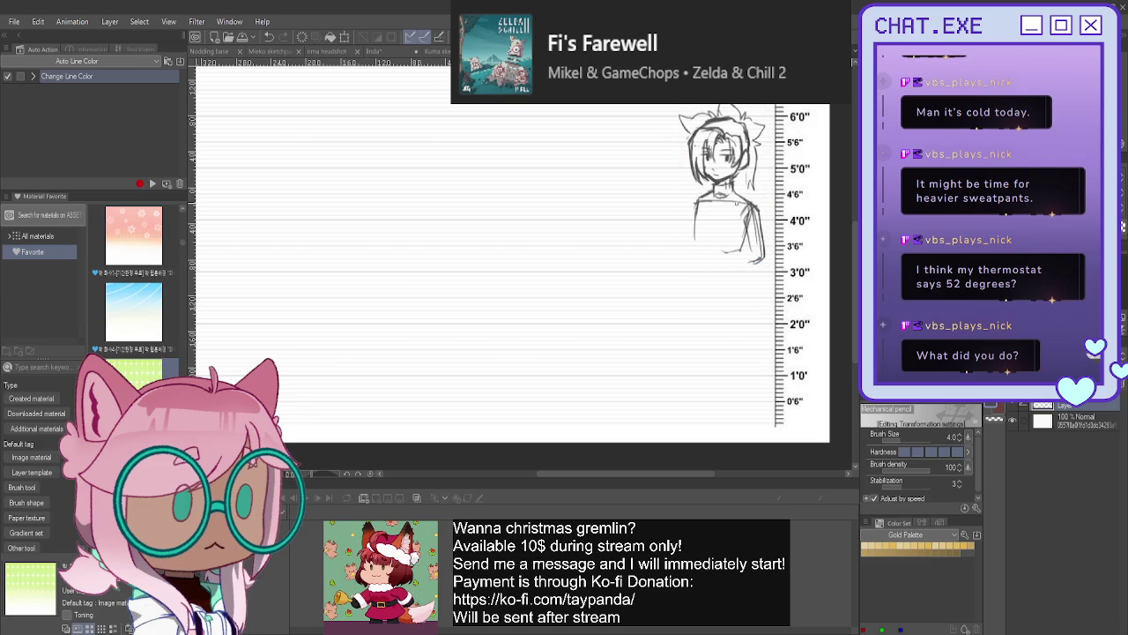
{"action": "mouse_move", "coordinate": [755, 208]}
{"action": "left_mouse_down"}
{"action": "mouse_move", "coordinate": [742, 227]}
{"action": "mouse_move", "coordinate": [765, 257]}
{"action": "mouse_move", "coordinate": [751, 254]}
{"action": "mouse_move", "coordinate": [760, 266]}
{"action": "mouse_move", "coordinate": [744, 271]}
{"action": "left_mouse_up"}
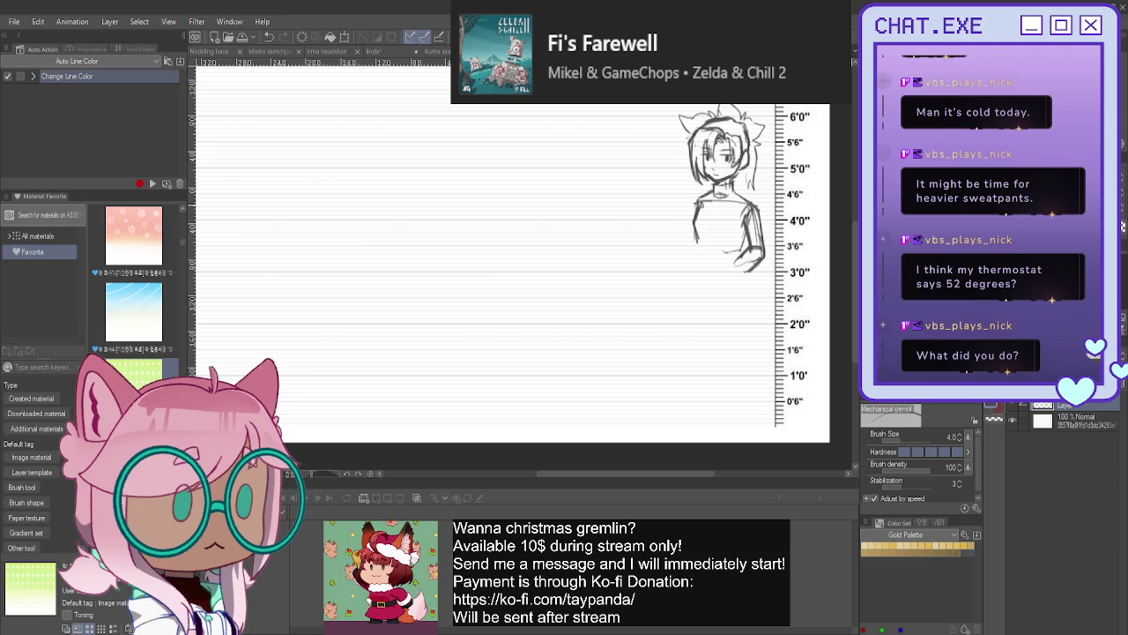
- Erase the body's side strokes, then redraw the right side, lower arm and upper-left torso edge
{"action": "left_click_drag", "start_coordinate": [695, 236], "coordinate": [702, 215]}
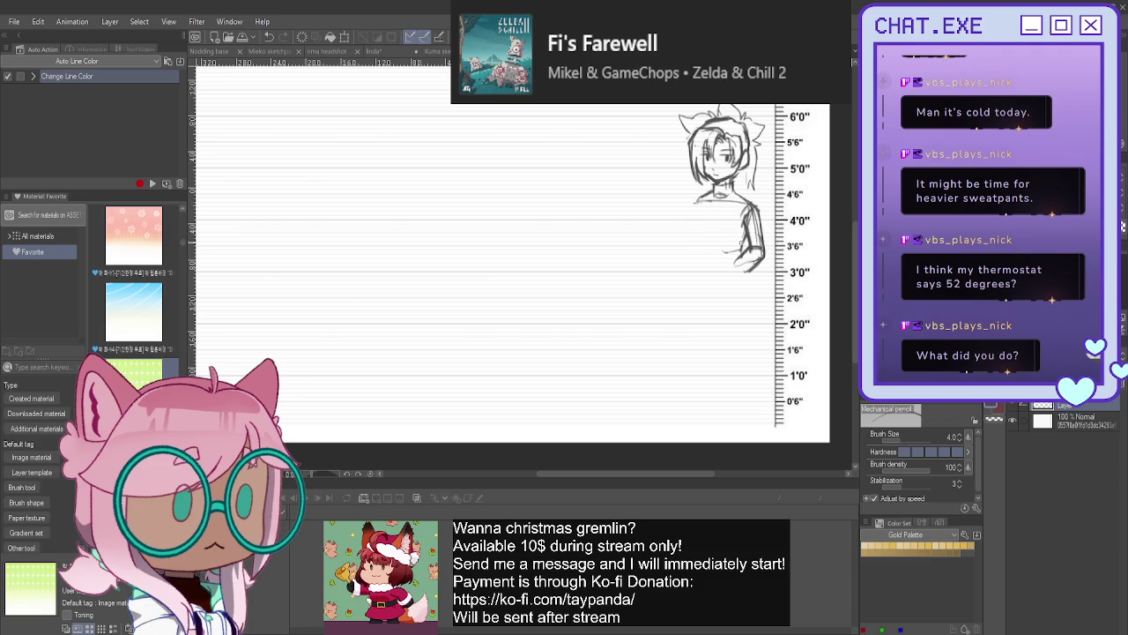
{"action": "left_click_drag", "start_coordinate": [754, 227], "coordinate": [737, 261]}
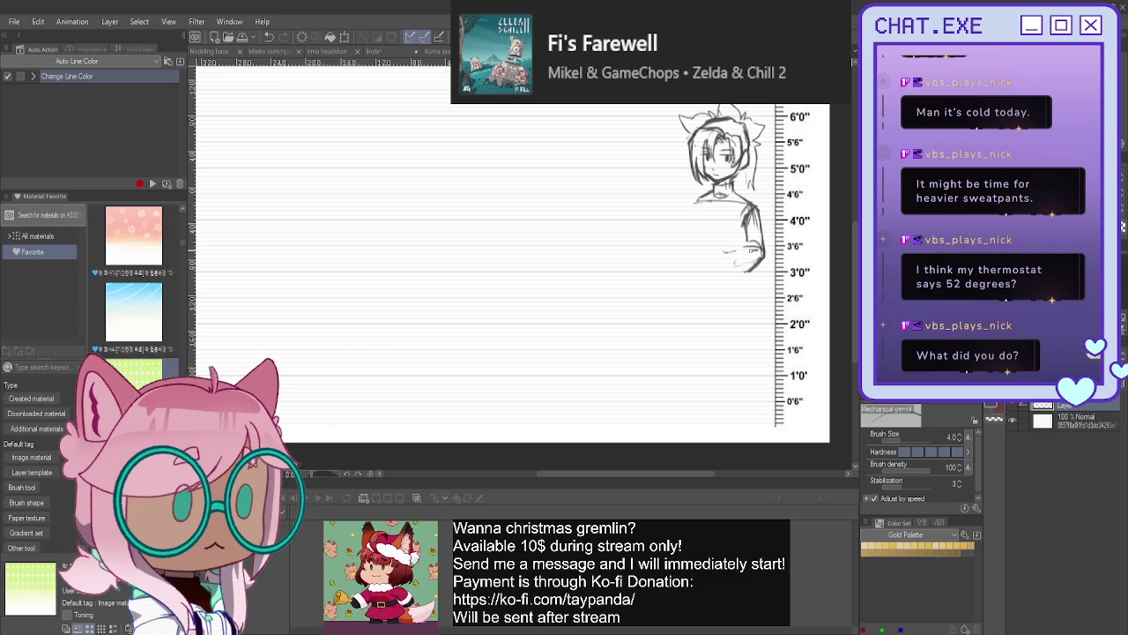
{"action": "left_click_drag", "start_coordinate": [746, 242], "coordinate": [739, 264]}
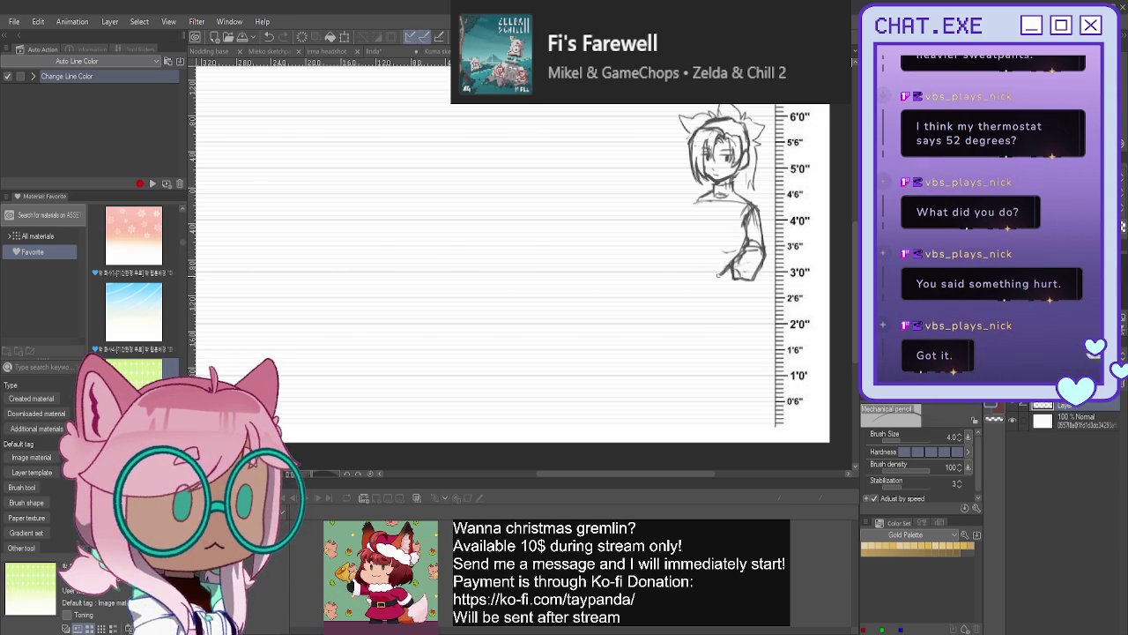
{"action": "mouse_move", "coordinate": [710, 276]}
{"action": "left_mouse_down"}
{"action": "mouse_move", "coordinate": [692, 268]}
{"action": "mouse_move", "coordinate": [701, 207]}
{"action": "mouse_move", "coordinate": [700, 255]}
{"action": "left_mouse_up"}
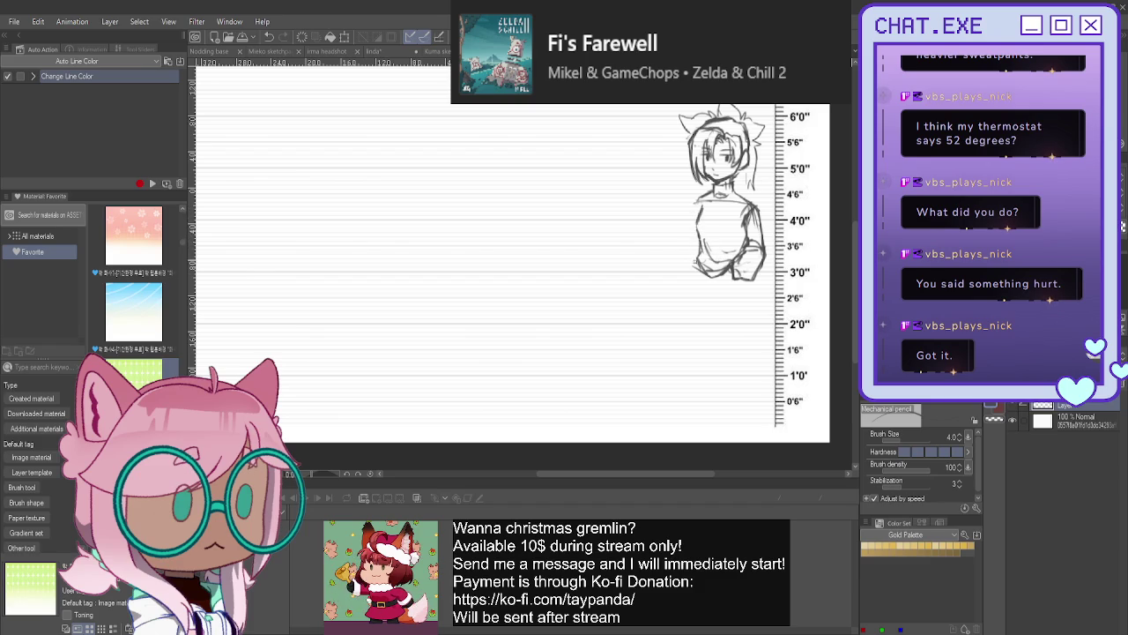
{"action": "left_click_drag", "start_coordinate": [697, 199], "coordinate": [691, 215]}
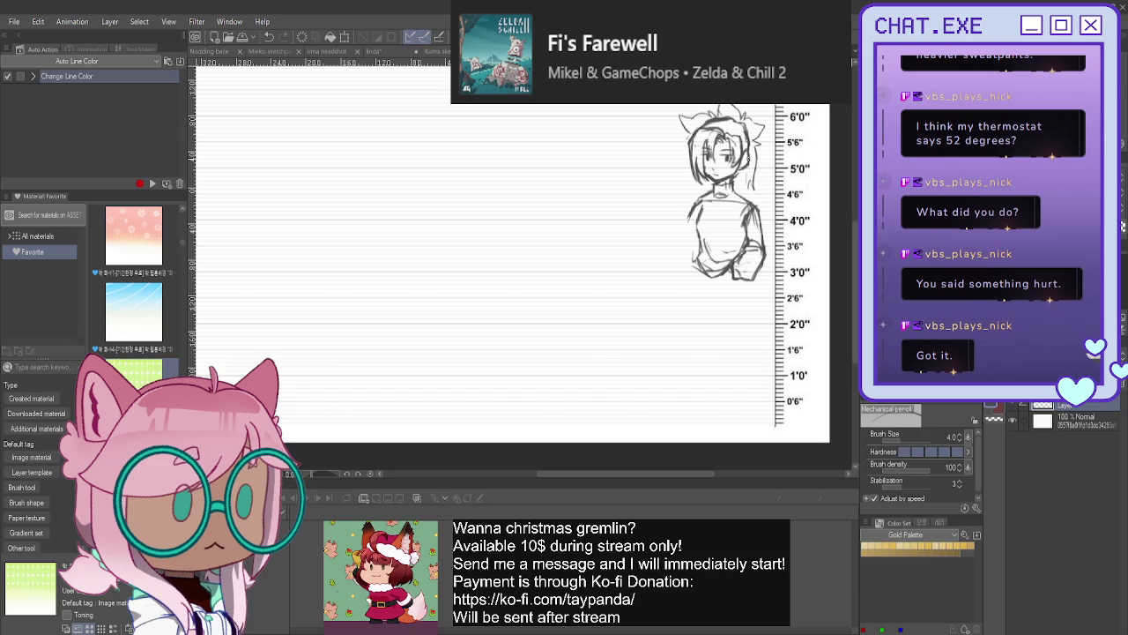
- Define the right side of the hair and torso and sharpen the face edges
{"action": "mouse_move", "coordinate": [748, 143]}
{"action": "left_mouse_down"}
{"action": "mouse_move", "coordinate": [750, 201]}
{"action": "mouse_move", "coordinate": [732, 224]}
{"action": "left_mouse_up"}
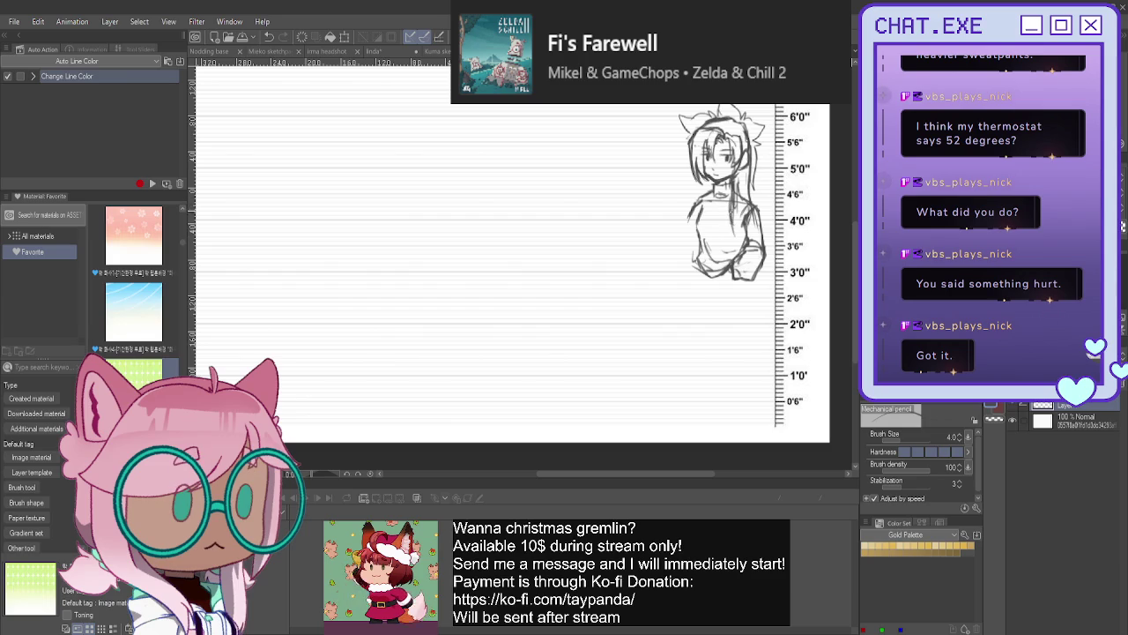
{"action": "left_click_drag", "start_coordinate": [701, 178], "coordinate": [705, 192]}
{"action": "mouse_move", "coordinate": [740, 173]}
{"action": "left_mouse_down"}
{"action": "mouse_move", "coordinate": [740, 194]}
{"action": "mouse_move", "coordinate": [743, 184]}
{"action": "left_mouse_up"}
{"action": "mouse_move", "coordinate": [740, 182]}
{"action": "left_mouse_down"}
{"action": "mouse_move", "coordinate": [746, 242]}
{"action": "mouse_move", "coordinate": [733, 255]}
{"action": "left_mouse_up"}
- Darken the torso's right edge, draw its left side, and extend strokes toward the legs
{"action": "left_click_drag", "start_coordinate": [739, 202], "coordinate": [732, 230]}
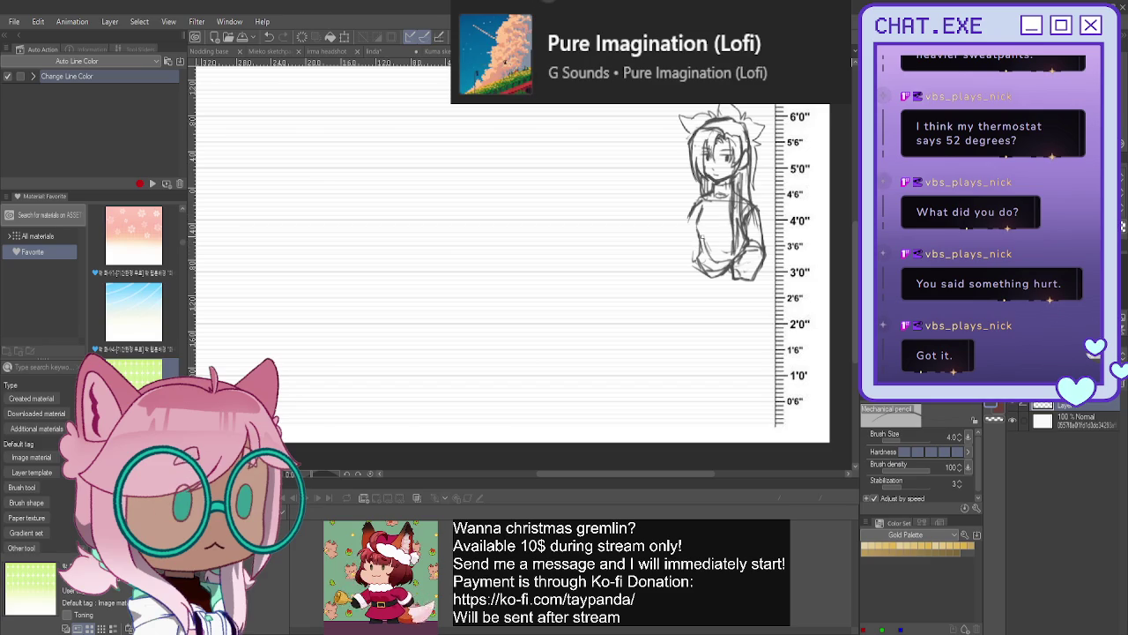
{"action": "left_click_drag", "start_coordinate": [730, 221], "coordinate": [735, 245]}
{"action": "left_click_drag", "start_coordinate": [693, 197], "coordinate": [684, 255]}
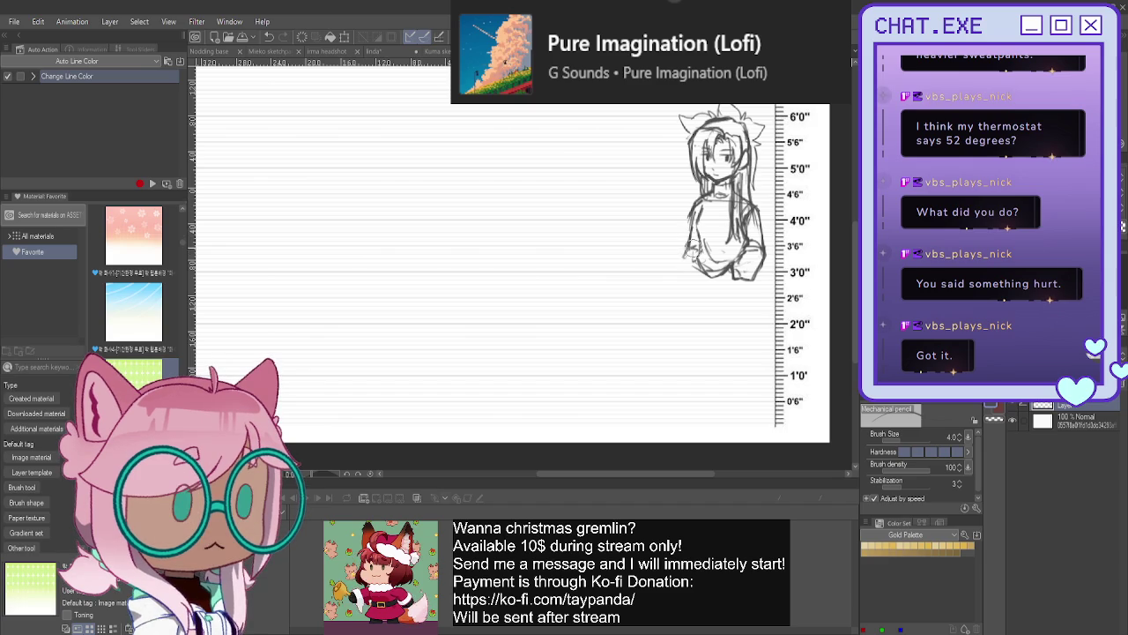
{"action": "left_click_drag", "start_coordinate": [690, 247], "coordinate": [706, 331]}
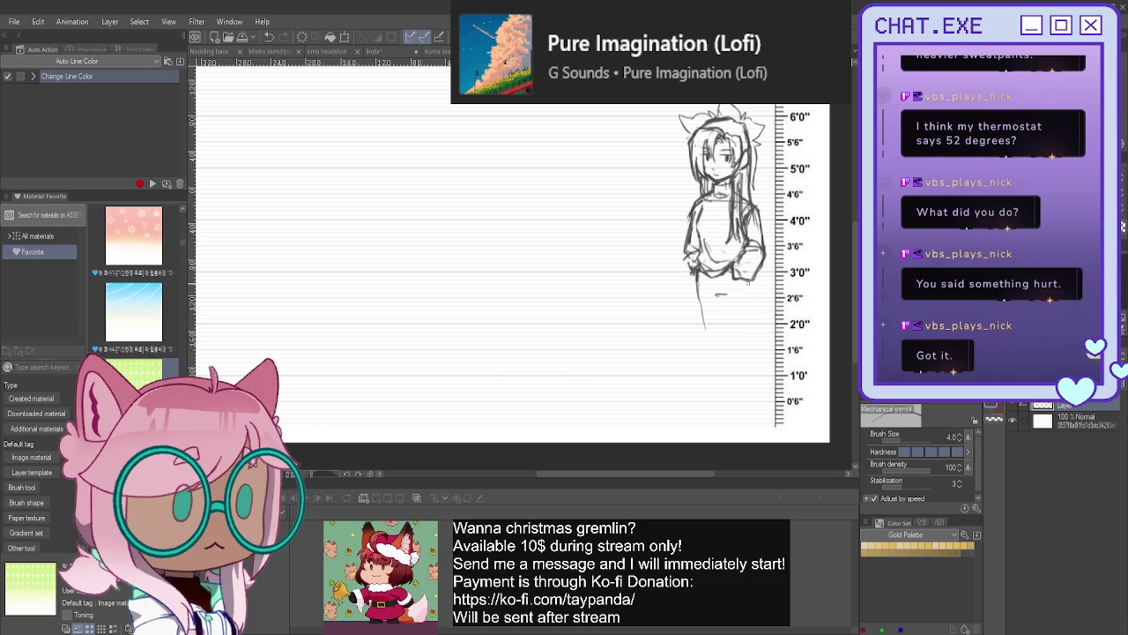
- Rough in the right leg, the foot line at the base, and hip strokes
{"action": "left_click_drag", "start_coordinate": [749, 279], "coordinate": [750, 338]}
{"action": "left_click_drag", "start_coordinate": [766, 411], "coordinate": [745, 423]}
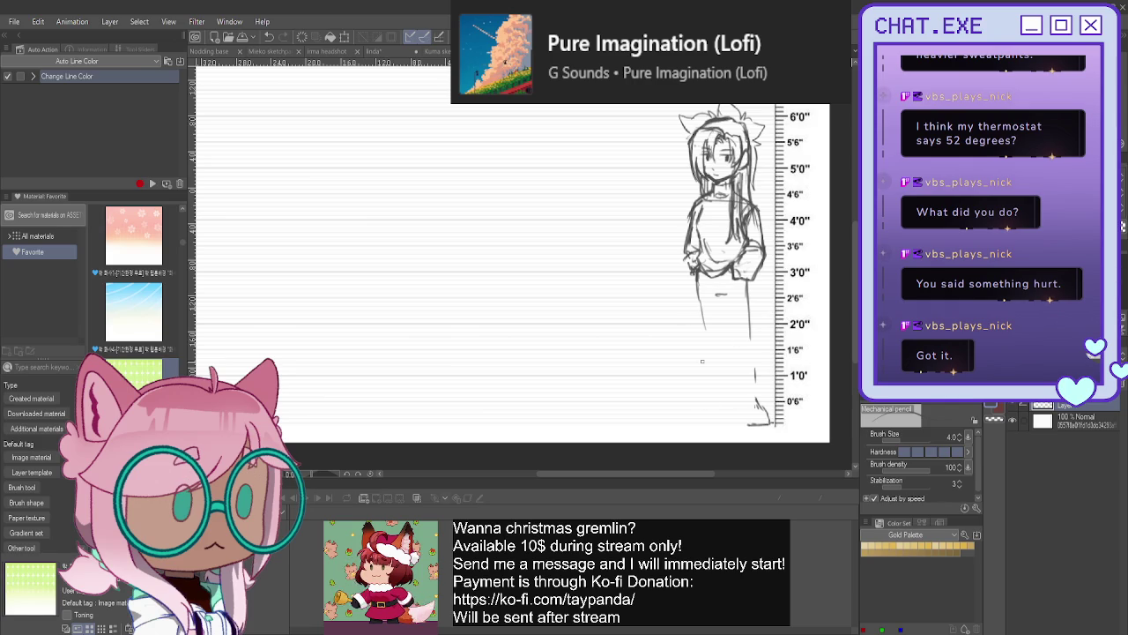
{"action": "left_click_drag", "start_coordinate": [772, 422], "coordinate": [702, 423]}
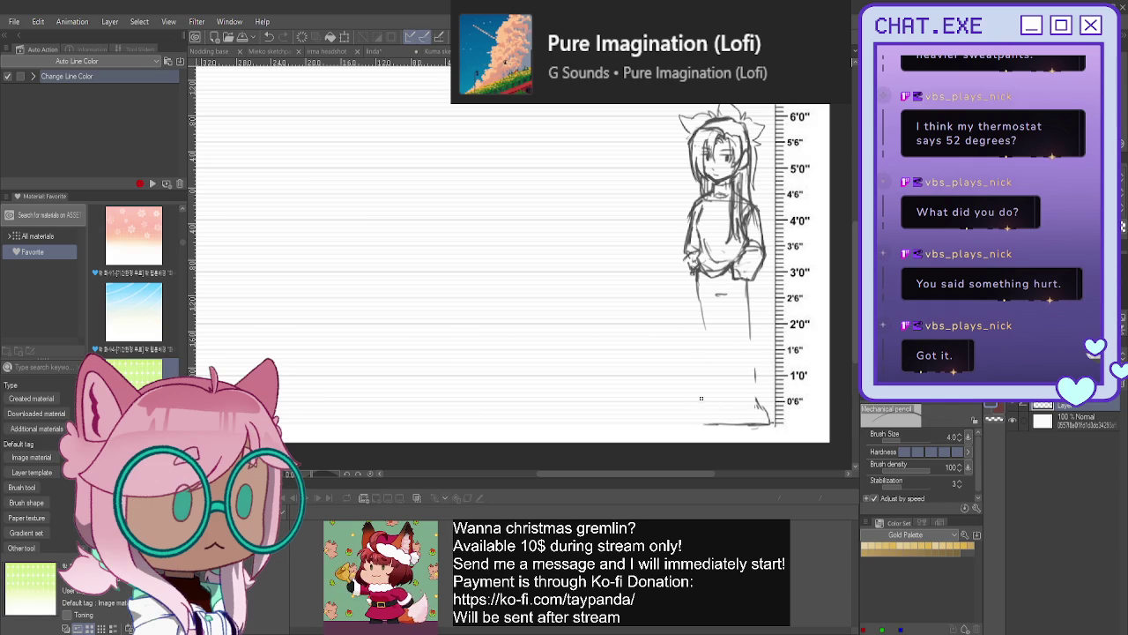
{"action": "mouse_move", "coordinate": [705, 338]}
{"action": "left_mouse_down"}
{"action": "mouse_move", "coordinate": [709, 377]}
{"action": "mouse_move", "coordinate": [702, 278]}
{"action": "left_mouse_up"}
{"action": "left_click_drag", "start_coordinate": [725, 296], "coordinate": [711, 292]}
{"action": "left_click_drag", "start_coordinate": [746, 279], "coordinate": [746, 303]}
- Undo the faulty leg strokes and redraw the left leg below the torso
{"action": "key", "text": "ctrl+z"}
{"action": "key", "text": "ctrl+z"}
{"action": "key", "text": "ctrl+z"}
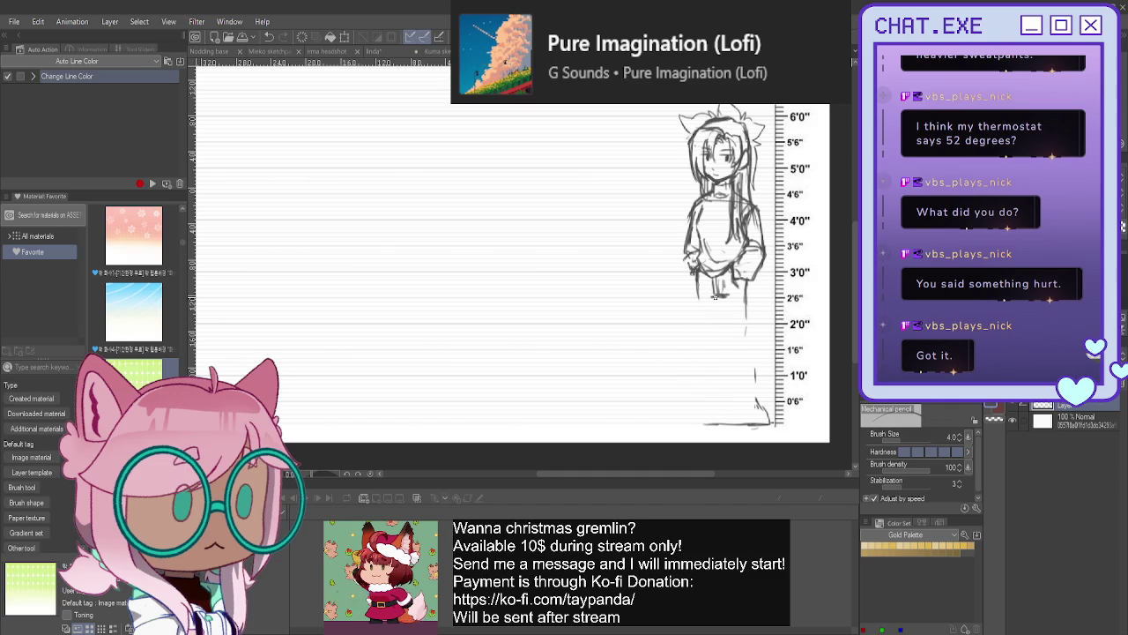
{"action": "mouse_move", "coordinate": [722, 304]}
{"action": "left_mouse_down"}
{"action": "mouse_move", "coordinate": [725, 393]}
{"action": "mouse_move", "coordinate": [747, 314]}
{"action": "mouse_move", "coordinate": [746, 357]}
{"action": "mouse_move", "coordinate": [721, 363]}
{"action": "mouse_move", "coordinate": [722, 393]}
{"action": "mouse_move", "coordinate": [748, 388]}
{"action": "left_mouse_up"}
{"action": "key", "text": "ctrl+z"}
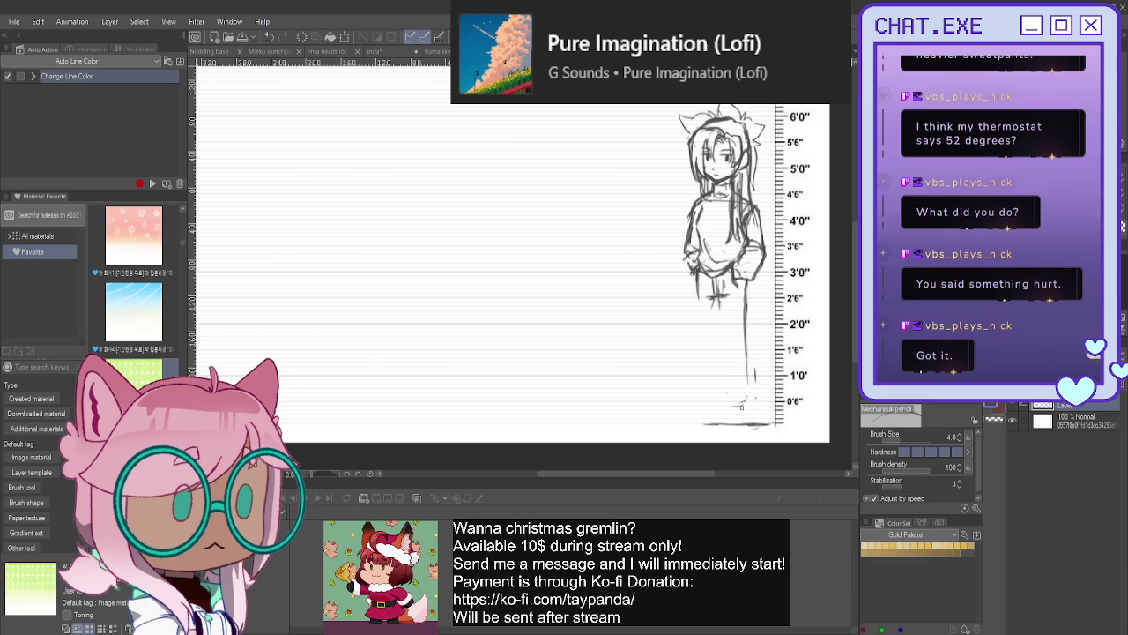
{"action": "left_click_drag", "start_coordinate": [719, 298], "coordinate": [730, 367]}
{"action": "left_click_drag", "start_coordinate": [722, 328], "coordinate": [730, 408]}
- Extend the right leg to the floor, sketch both feet, and line the left leg
{"action": "left_click_drag", "start_coordinate": [747, 284], "coordinate": [748, 407]}
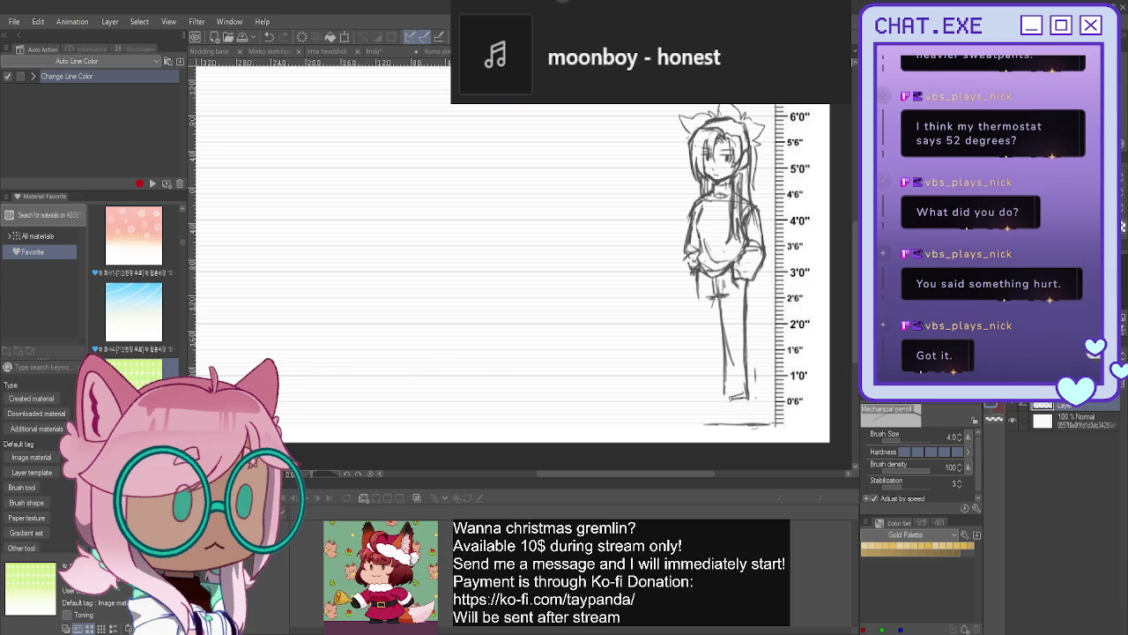
{"action": "mouse_move", "coordinate": [753, 403]}
{"action": "left_mouse_down"}
{"action": "mouse_move", "coordinate": [723, 406]}
{"action": "mouse_move", "coordinate": [725, 423]}
{"action": "left_mouse_up"}
{"action": "mouse_move", "coordinate": [723, 405]}
{"action": "left_mouse_down"}
{"action": "mouse_move", "coordinate": [722, 419]}
{"action": "mouse_move", "coordinate": [746, 424]}
{"action": "left_mouse_up"}
{"action": "left_click_drag", "start_coordinate": [699, 291], "coordinate": [700, 414]}
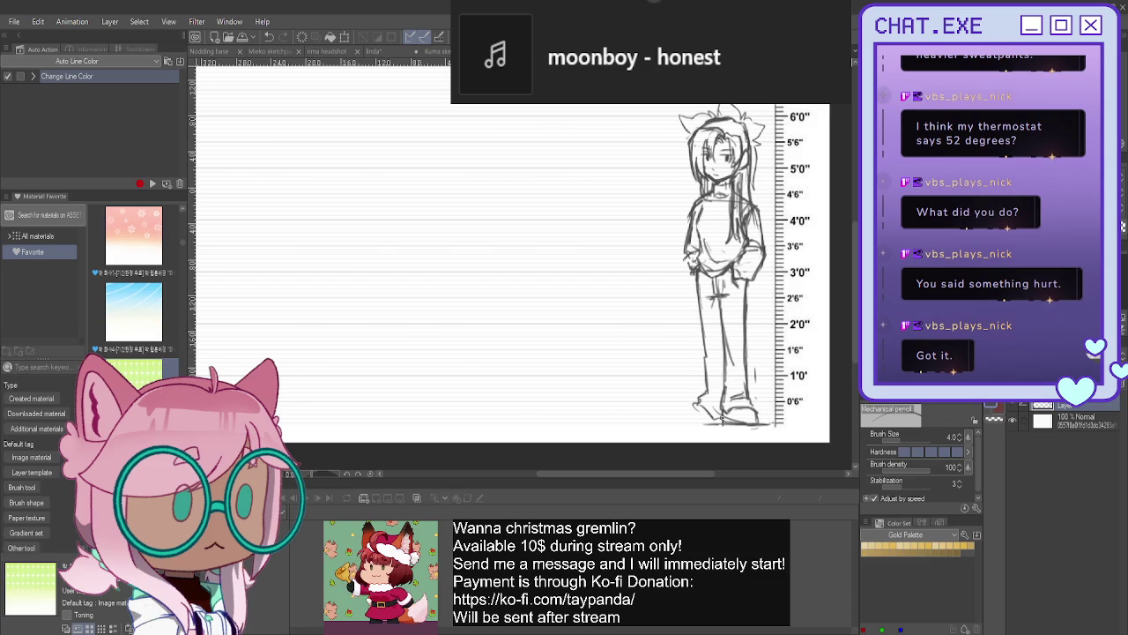
{"action": "left_click_drag", "start_coordinate": [712, 297], "coordinate": [708, 349]}
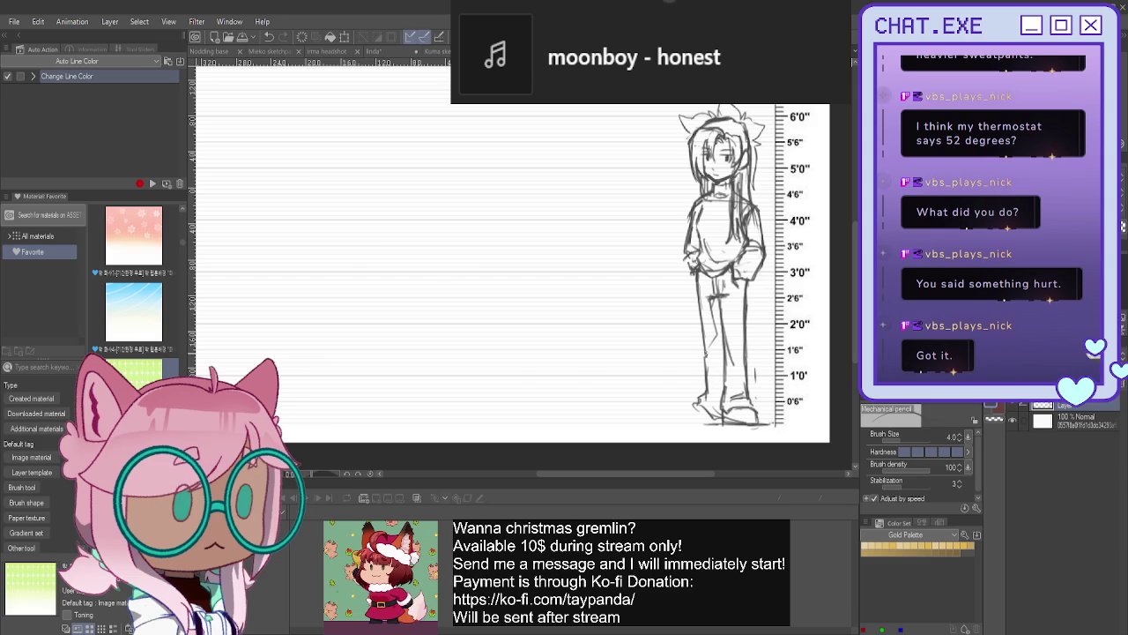
- Erase the leg strokes between hip and shin and redraw the left leg lines
{"action": "mouse_move", "coordinate": [697, 404]}
{"action": "left_mouse_down"}
{"action": "mouse_move", "coordinate": [681, 422]}
{"action": "mouse_move", "coordinate": [703, 426]}
{"action": "left_mouse_up"}
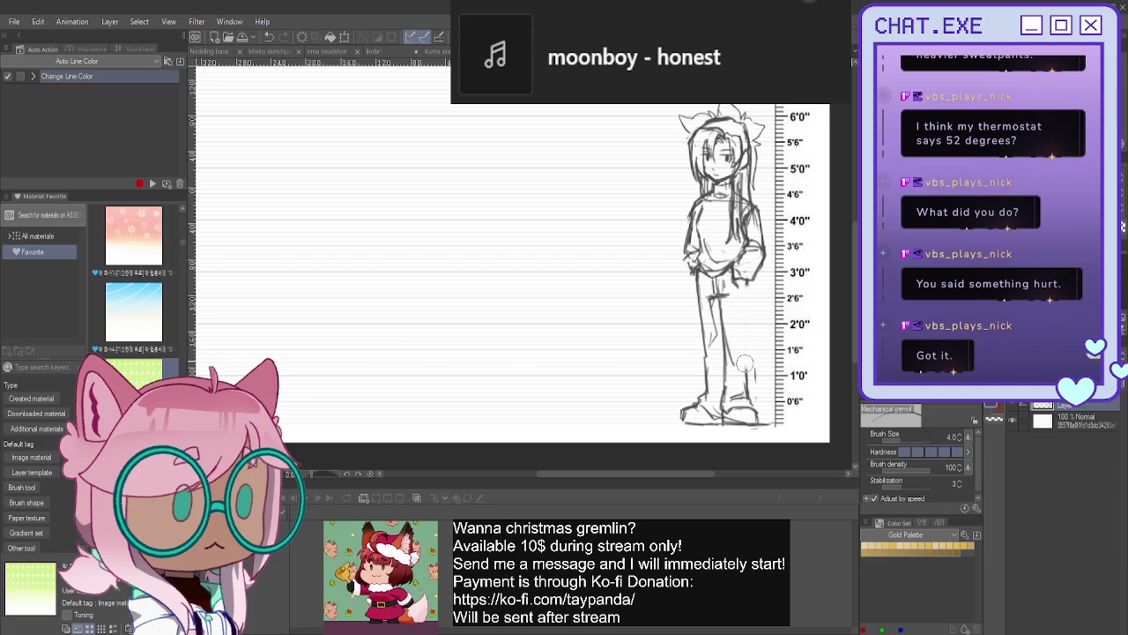
{"action": "mouse_move", "coordinate": [731, 309]}
{"action": "left_mouse_down"}
{"action": "mouse_move", "coordinate": [709, 291]}
{"action": "mouse_move", "coordinate": [727, 388]}
{"action": "left_mouse_up"}
{"action": "mouse_move", "coordinate": [715, 335]}
{"action": "left_mouse_down"}
{"action": "mouse_move", "coordinate": [702, 347]}
{"action": "mouse_move", "coordinate": [705, 300]}
{"action": "mouse_move", "coordinate": [749, 311]}
{"action": "mouse_move", "coordinate": [749, 371]}
{"action": "mouse_move", "coordinate": [724, 393]}
{"action": "left_mouse_up"}
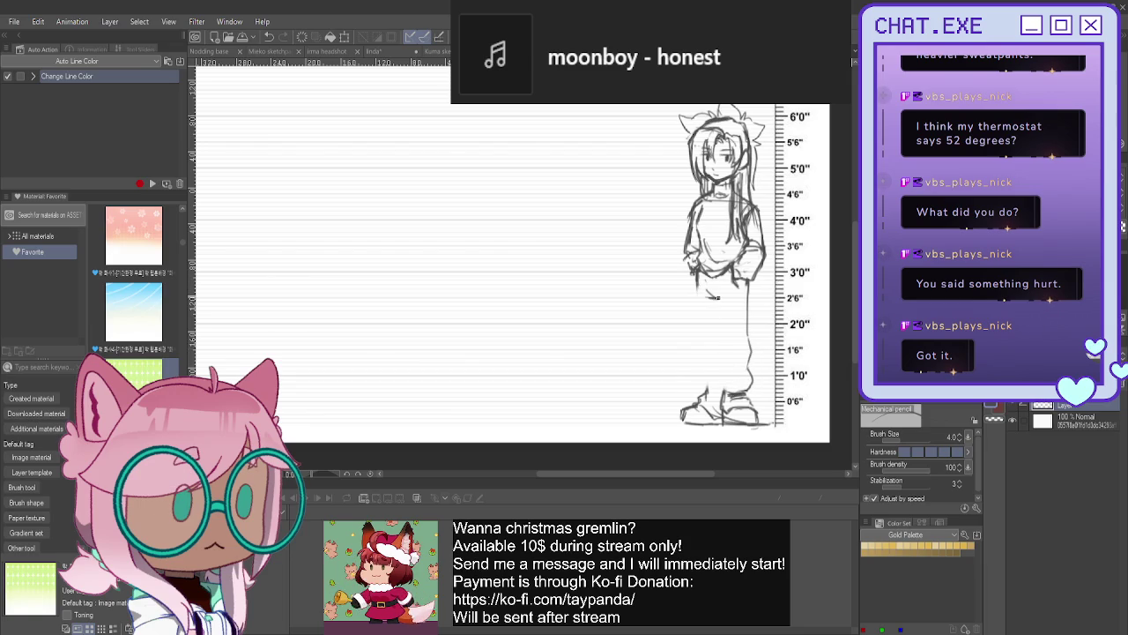
{"action": "left_click_drag", "start_coordinate": [714, 297], "coordinate": [717, 325]}
{"action": "left_click_drag", "start_coordinate": [718, 318], "coordinate": [717, 356]}
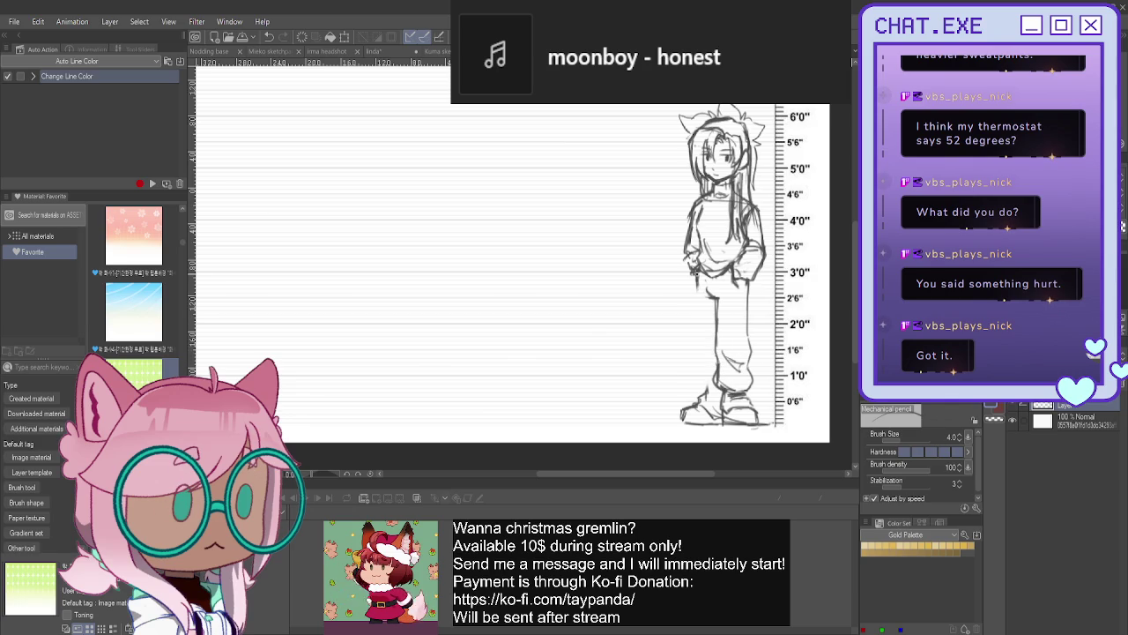
{"action": "left_click_drag", "start_coordinate": [696, 314], "coordinate": [698, 350]}
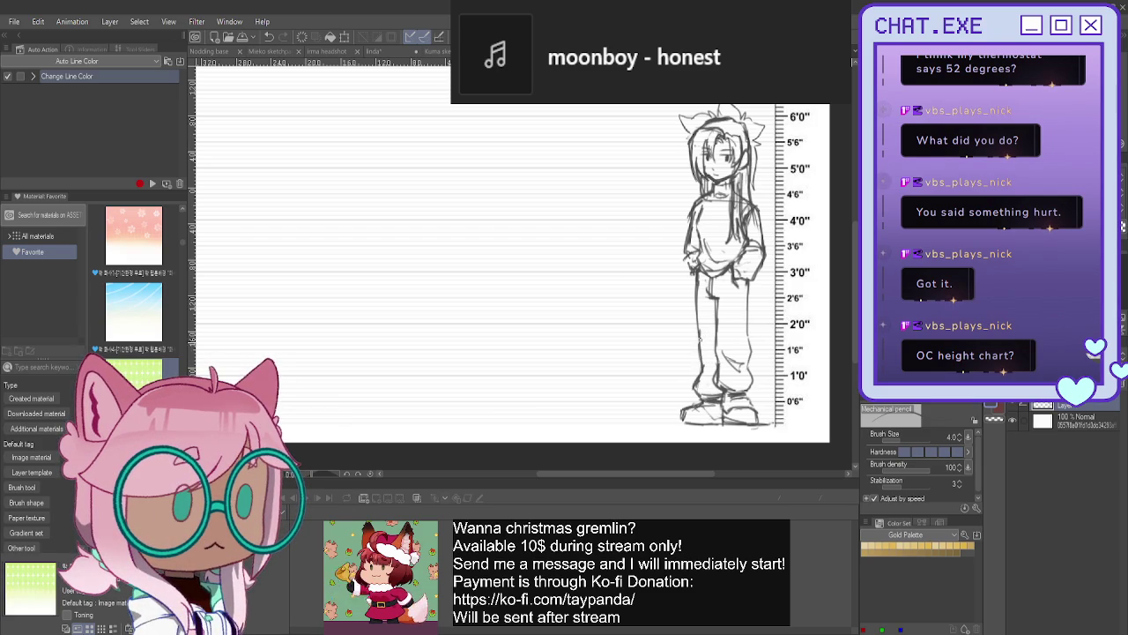
- Add another leg stroke, lighten the right shoe lines, and create new blank Layer 1
{"action": "left_click_drag", "start_coordinate": [715, 305], "coordinate": [705, 344]}
{"action": "mouse_move", "coordinate": [743, 399]}
{"action": "left_mouse_down"}
{"action": "mouse_move", "coordinate": [735, 377]}
{"action": "mouse_move", "coordinate": [751, 391]}
{"action": "left_mouse_up"}
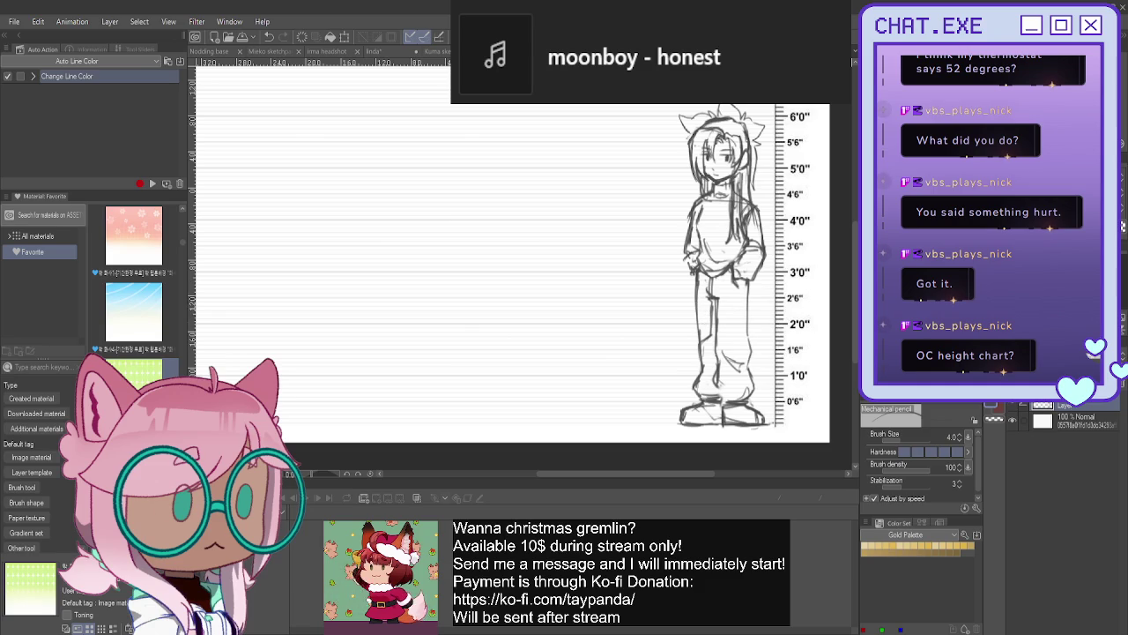
{"action": "key", "text": "ctrl+shift+n"}
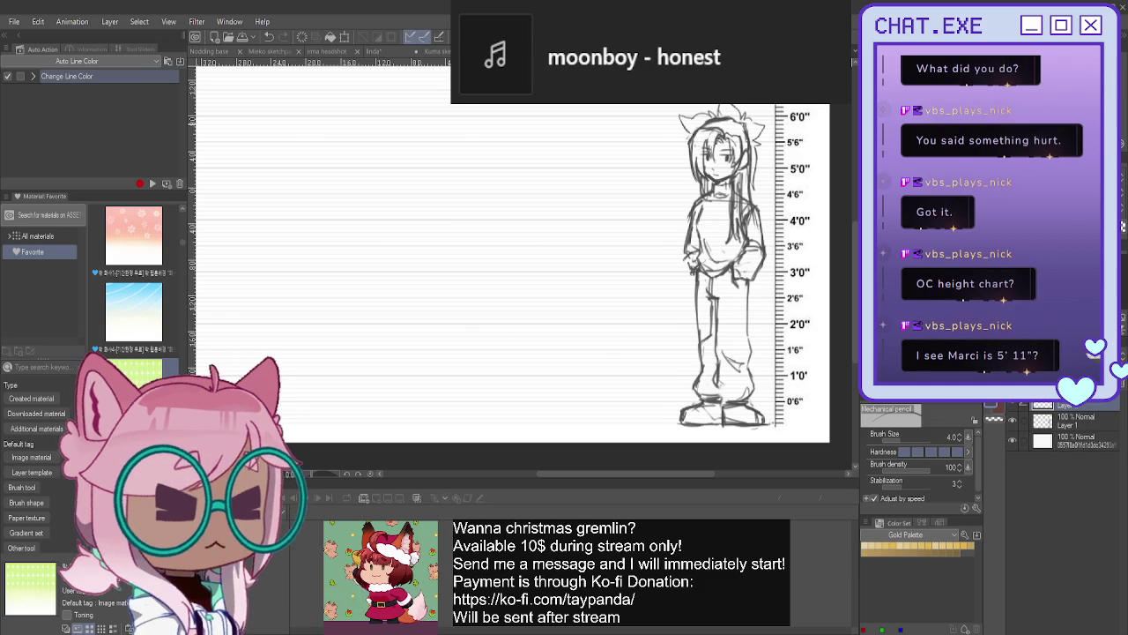
- Reposition the view of the height chart and switch to the Rectangle figure tool
{"action": "scroll", "coordinate": [776, 115], "scroll_direction": "up", "scroll_amount": 1}
{"action": "left_click_drag", "start_coordinate": [633, 191], "coordinate": [657, 203]}
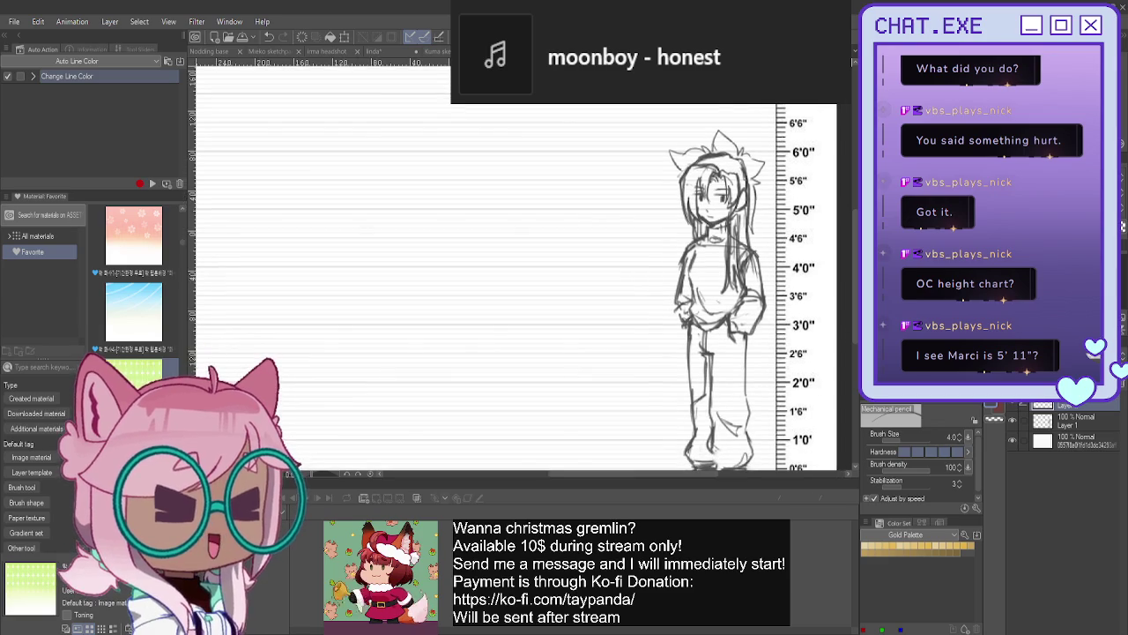
{"action": "scroll", "coordinate": [656, 203], "scroll_direction": "down", "scroll_amount": 1}
{"action": "scroll", "coordinate": [657, 202], "scroll_direction": "down", "scroll_amount": 1}
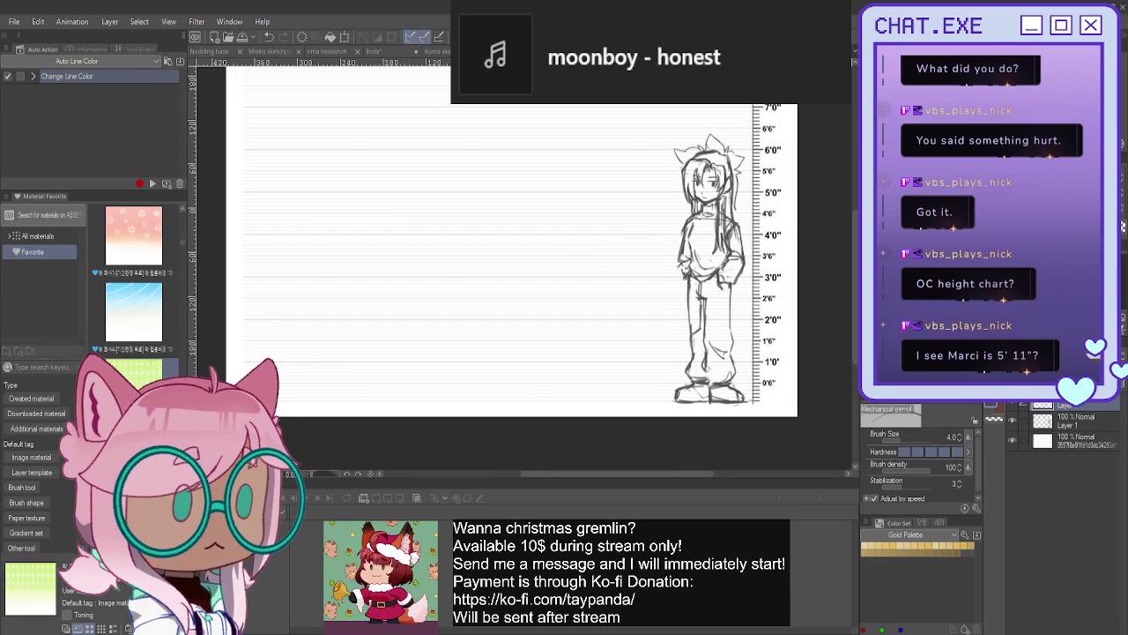
{"action": "left_click_drag", "start_coordinate": [657, 203], "coordinate": [699, 198]}
{"action": "scroll", "coordinate": [686, 281], "scroll_direction": "down", "scroll_amount": 1}
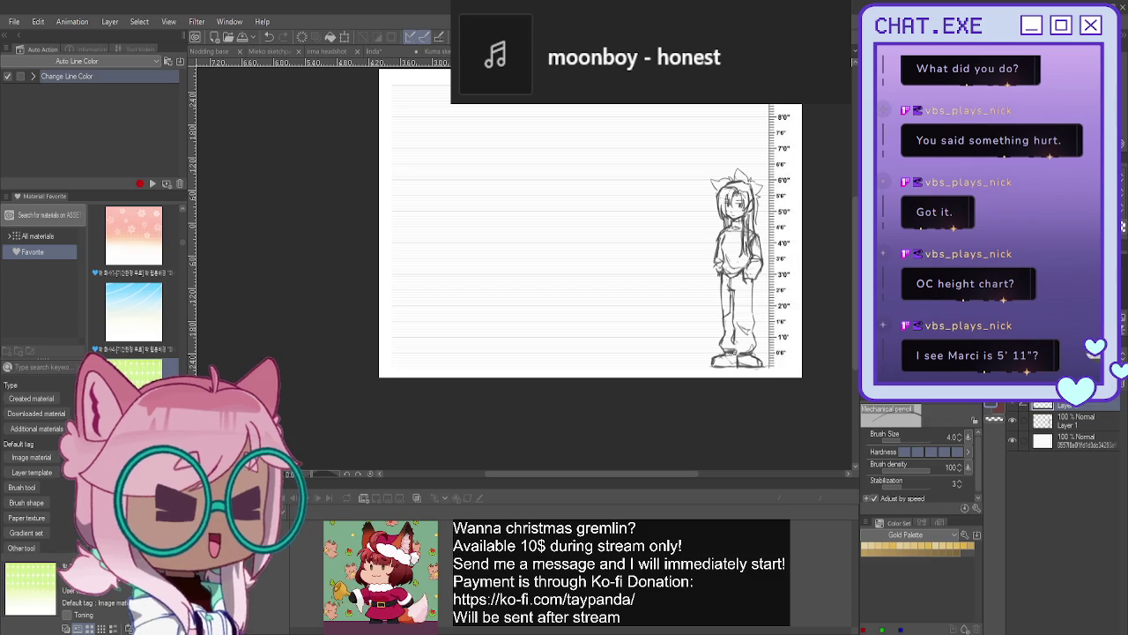
{"action": "key", "text": "g"}
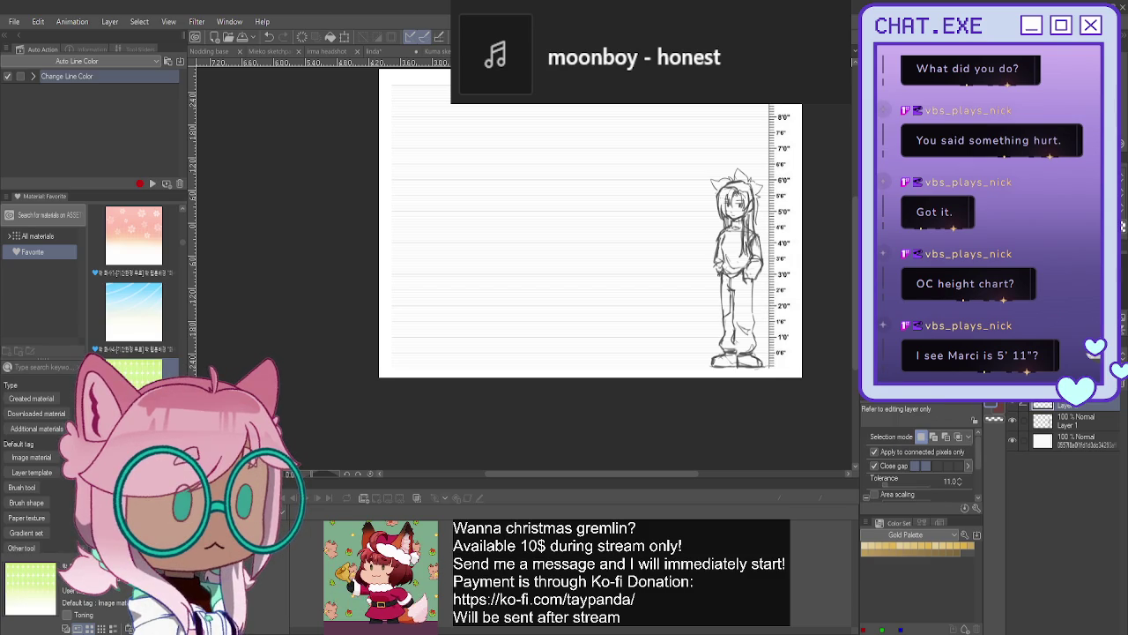
{"action": "key", "text": "k"}
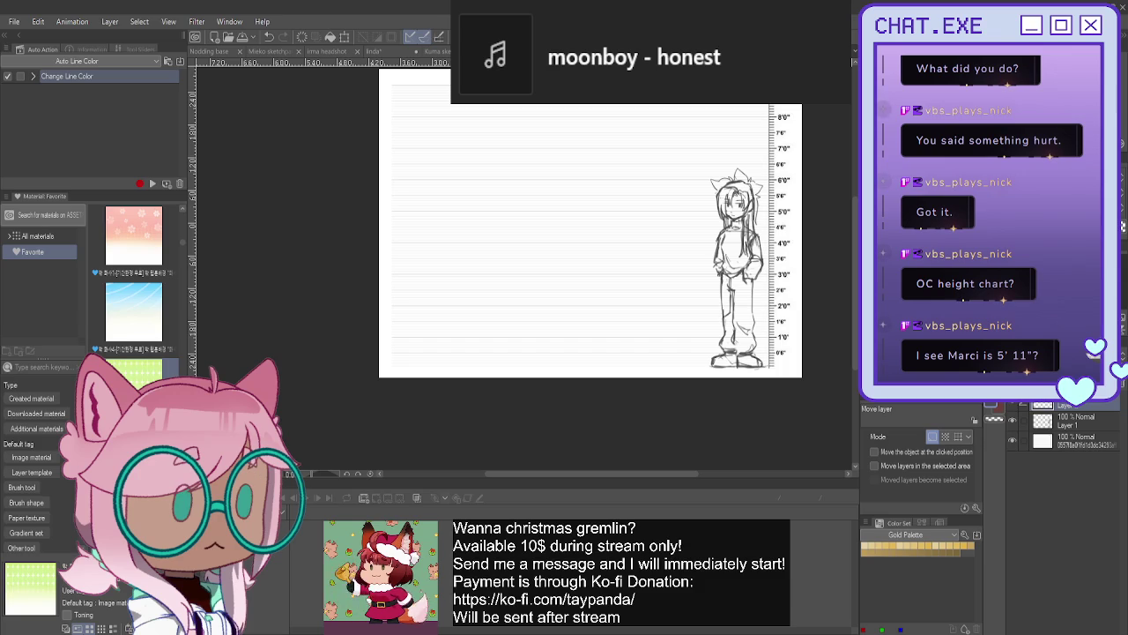
{"action": "key", "text": "u"}
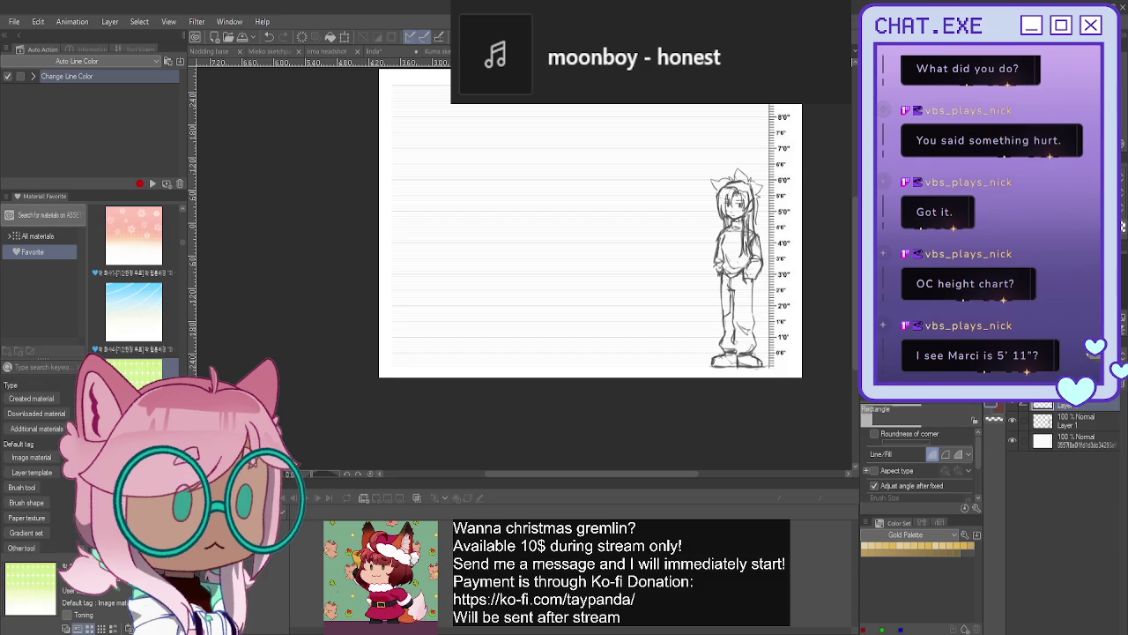
- Draw a grey rectangle band across the chart bottom, pan back to the sketch, and select Layer 1
{"action": "left_click_drag", "start_coordinate": [842, 415], "coordinate": [363, 372]}
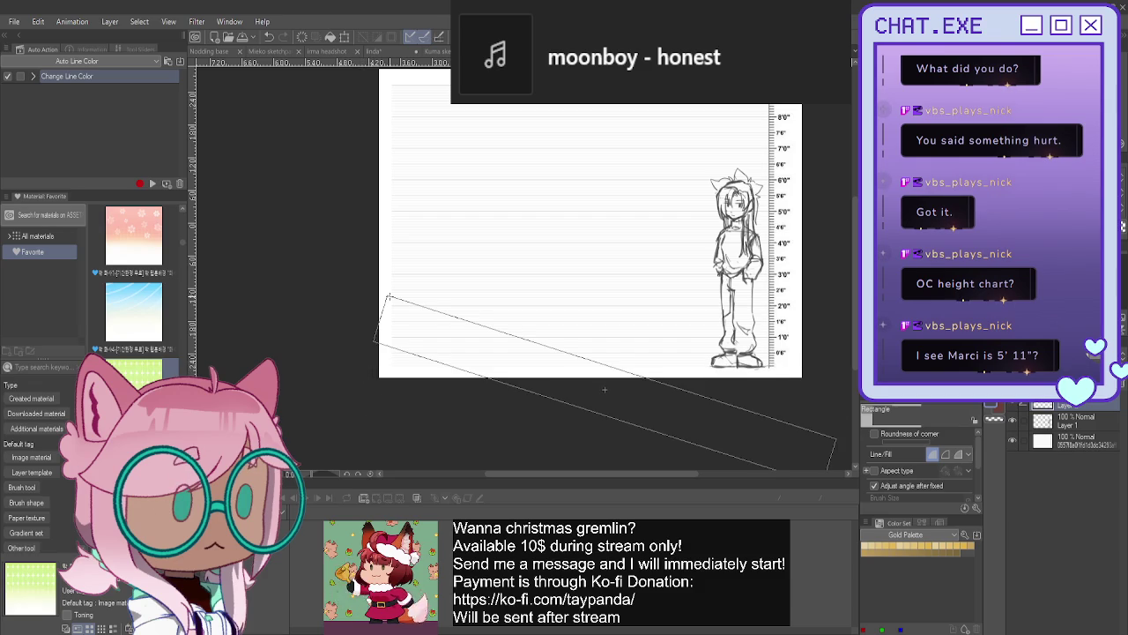
{"action": "left_click", "coordinate": [356, 384]}
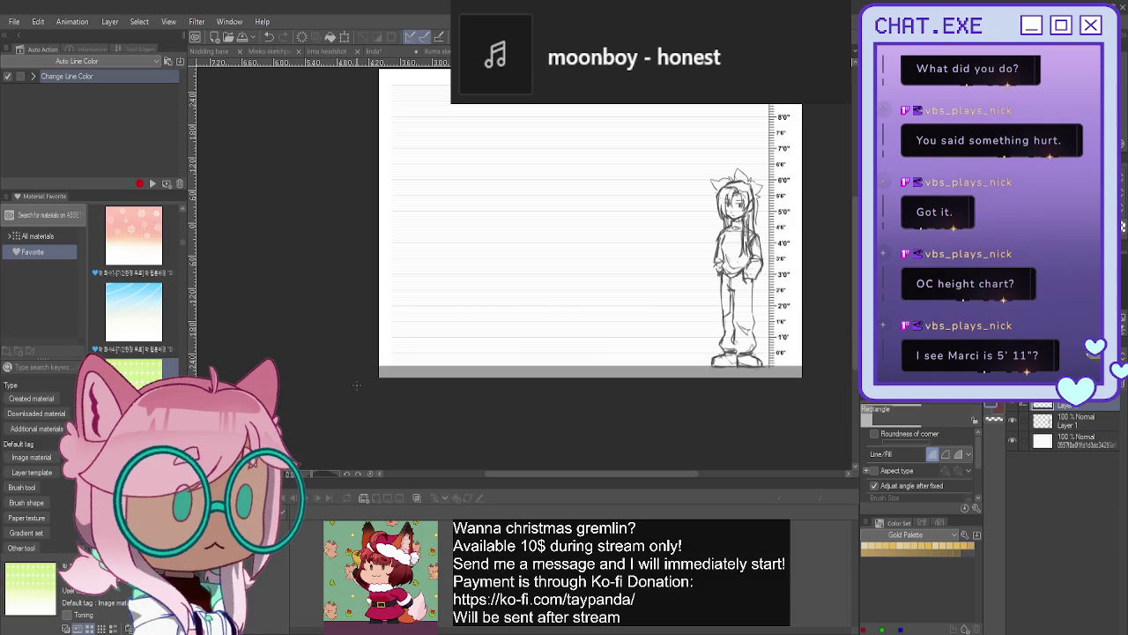
{"action": "key", "text": "k"}
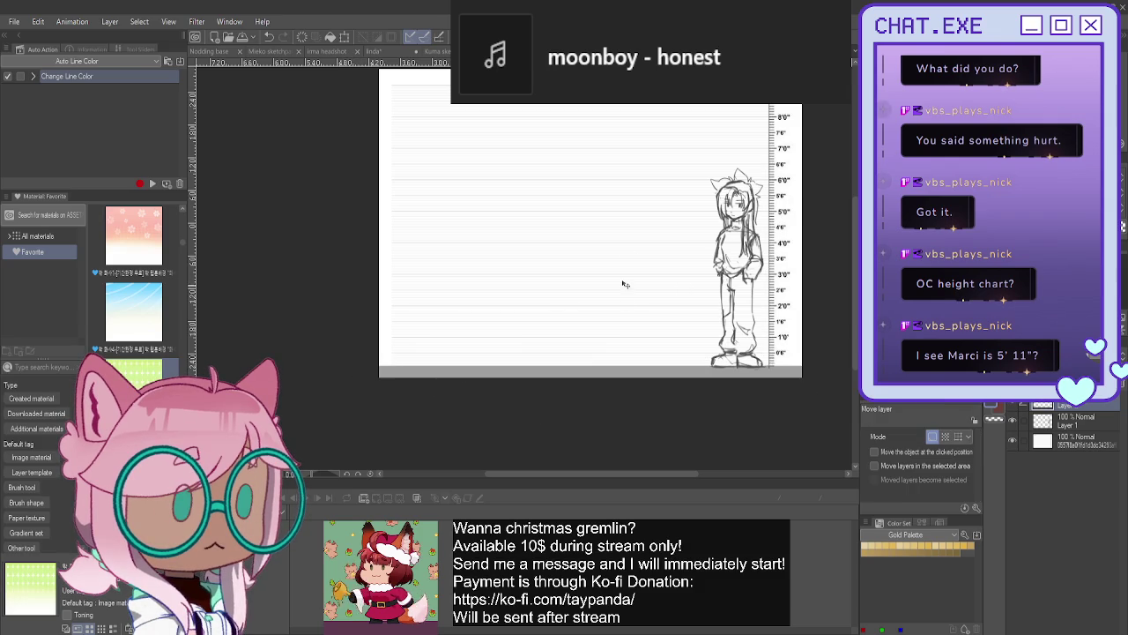
{"action": "scroll", "coordinate": [743, 390], "scroll_direction": "up", "scroll_amount": 2}
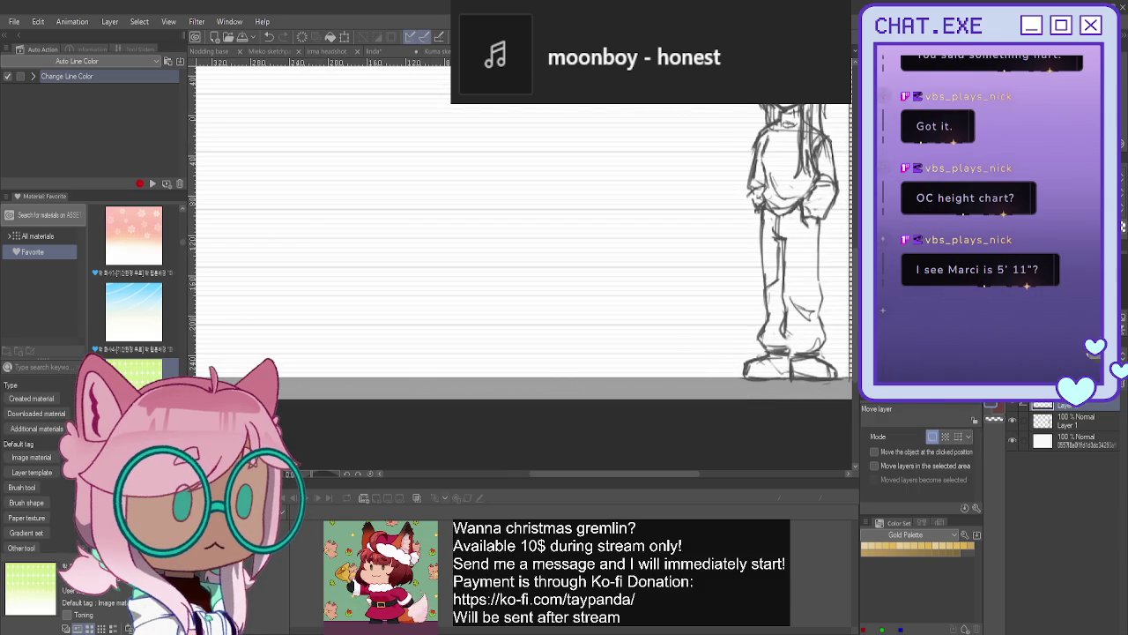
{"action": "left_click_drag", "start_coordinate": [719, 367], "coordinate": [551, 356]}
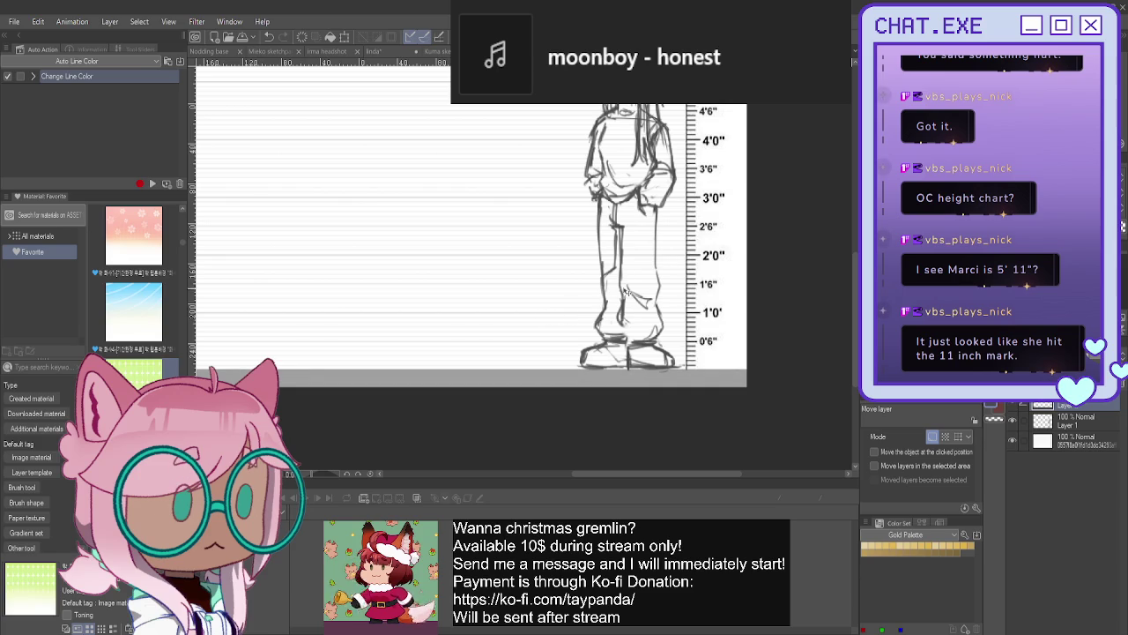
{"action": "left_click", "coordinate": [1065, 427]}
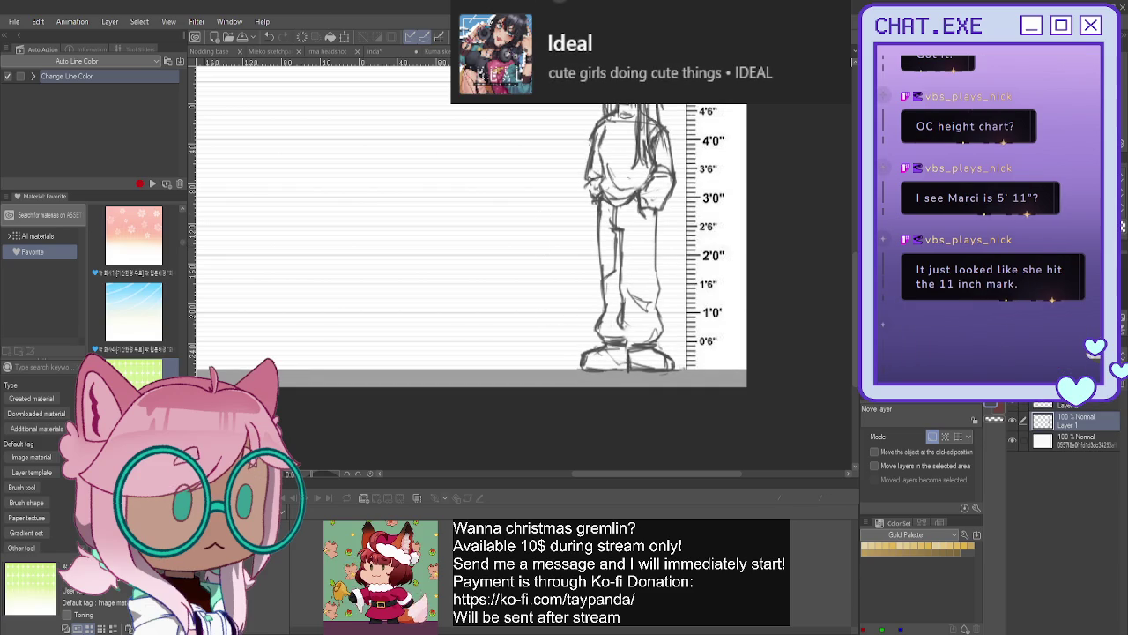
{"action": "scroll", "coordinate": [545, 250], "scroll_direction": "down", "scroll_amount": 2}
{"action": "scroll", "coordinate": [590, 263], "scroll_direction": "down", "scroll_amount": 1}
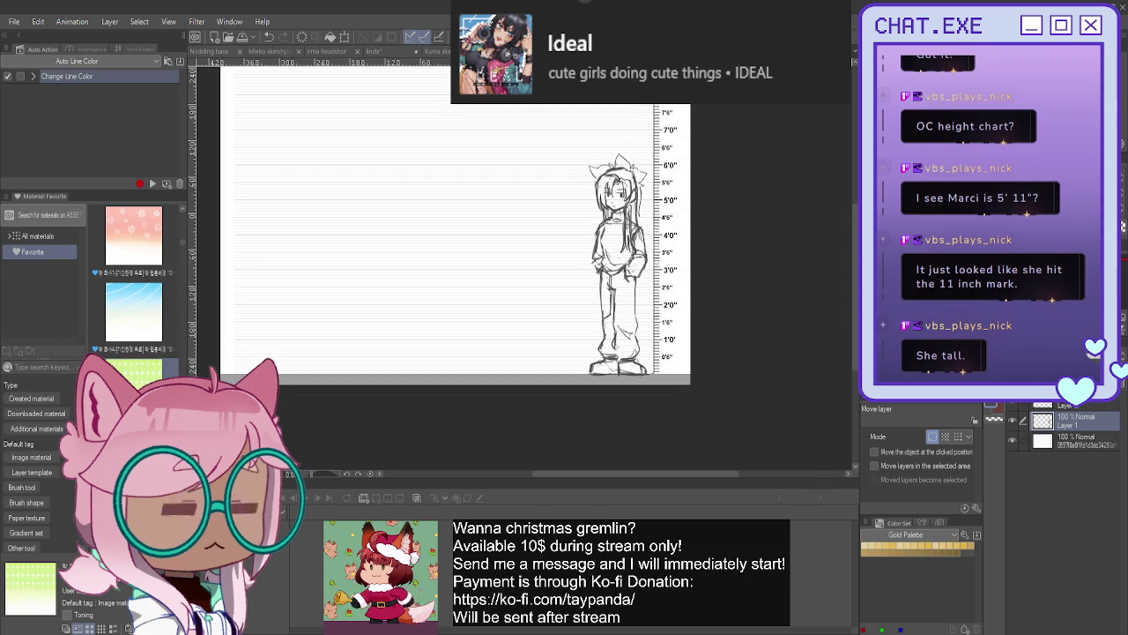
{"action": "scroll", "coordinate": [264, 247], "scroll_direction": "up", "scroll_amount": 1}
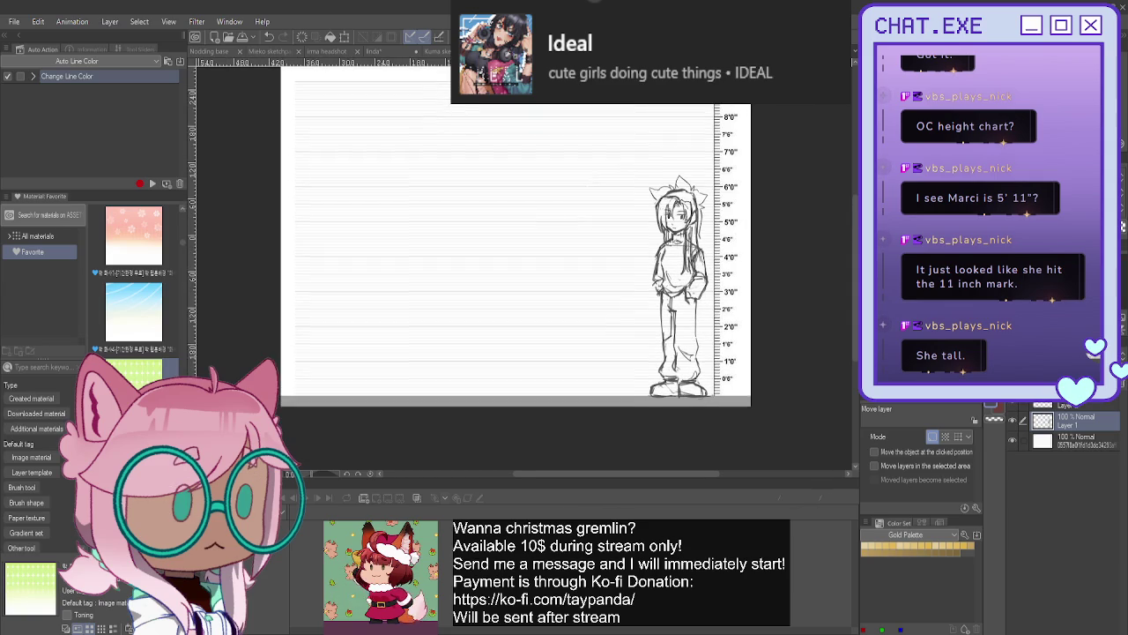
{"action": "scroll", "coordinate": [415, 255], "scroll_direction": "down", "scroll_amount": 1}
{"action": "left_click", "coordinate": [1012, 419]}
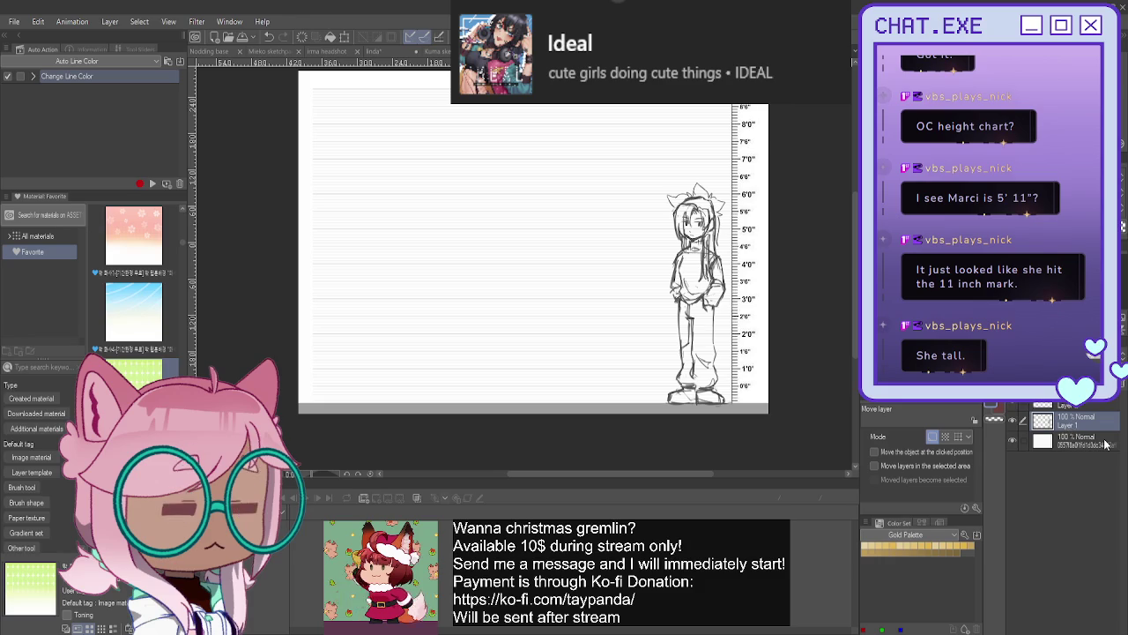
{"action": "type", "text": "marci"}
- Confirm the sketch layer's name, set 54% opacity, and move Layer 2 into new Folder 1
{"action": "key", "text": "Return"}
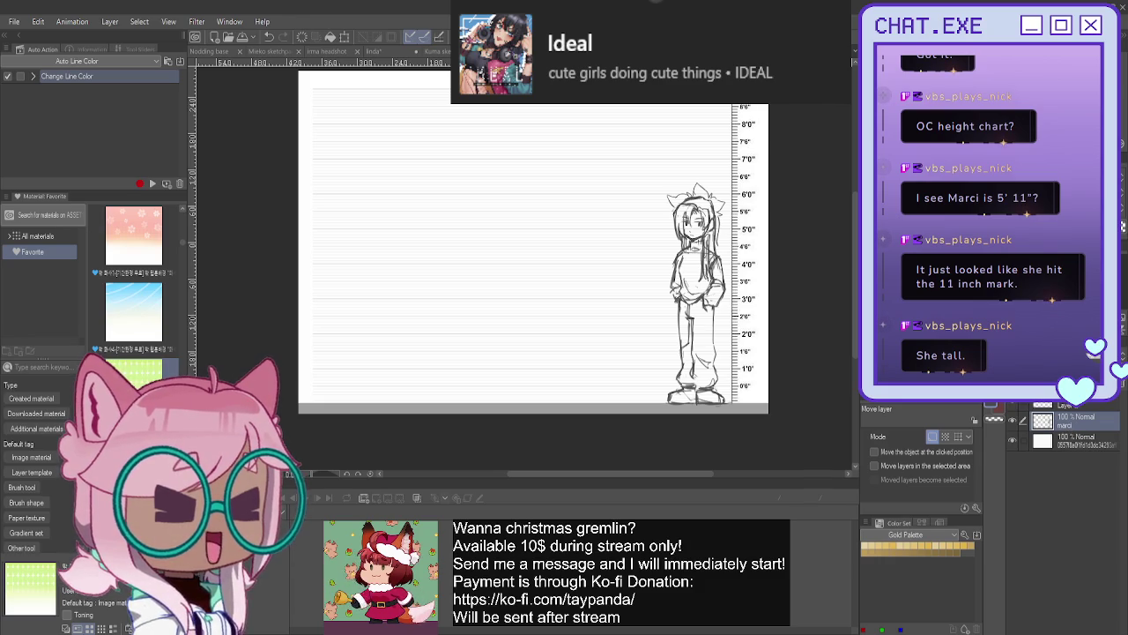
{"action": "mouse_move", "coordinate": [1067, 405]}
{"action": "left_mouse_down"}
{"action": "mouse_move", "coordinate": [1047, 405]}
{"action": "mouse_move", "coordinate": [1044, 452]}
{"action": "left_mouse_up"}
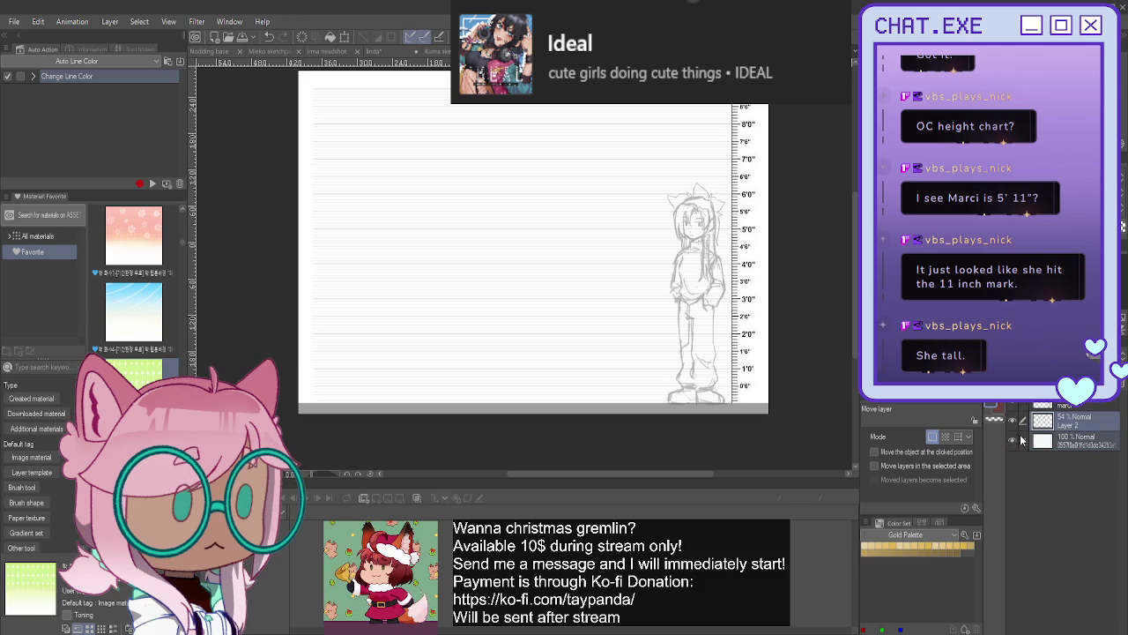
{"action": "key", "text": "ctrl+g"}
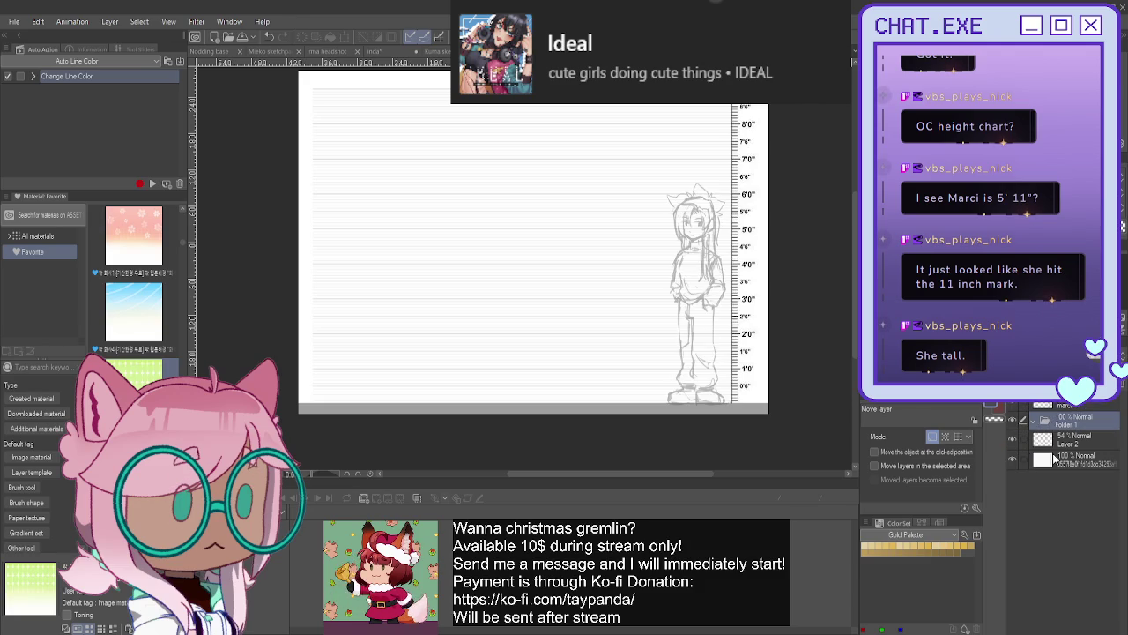
{"action": "left_click", "coordinate": [1042, 441]}
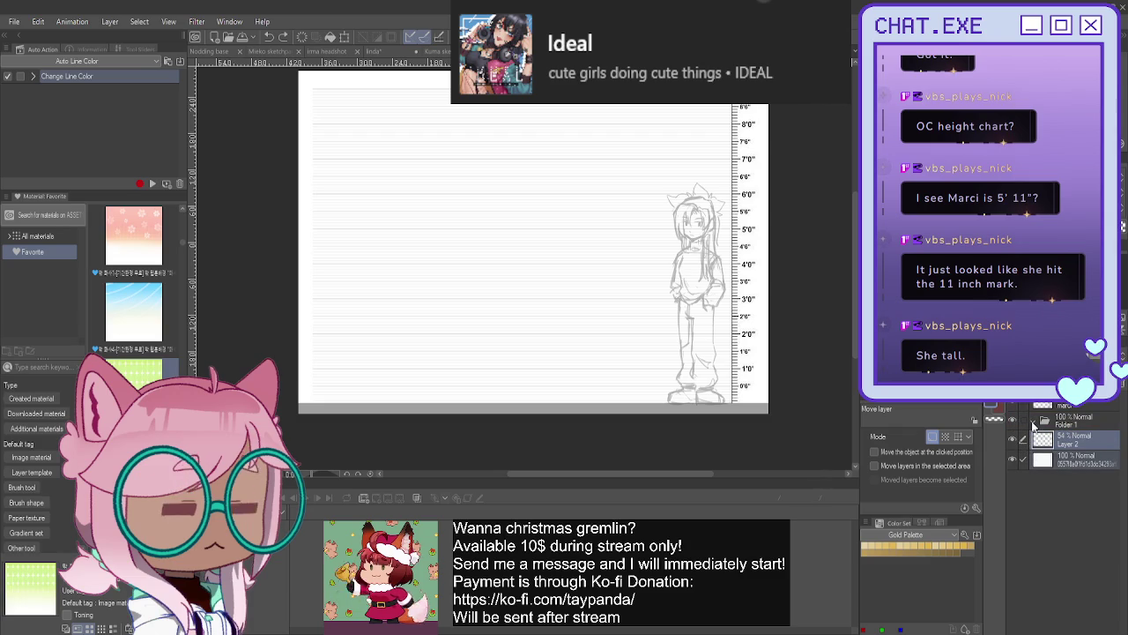
{"action": "left_click_drag", "start_coordinate": [1039, 437], "coordinate": [1058, 428]}
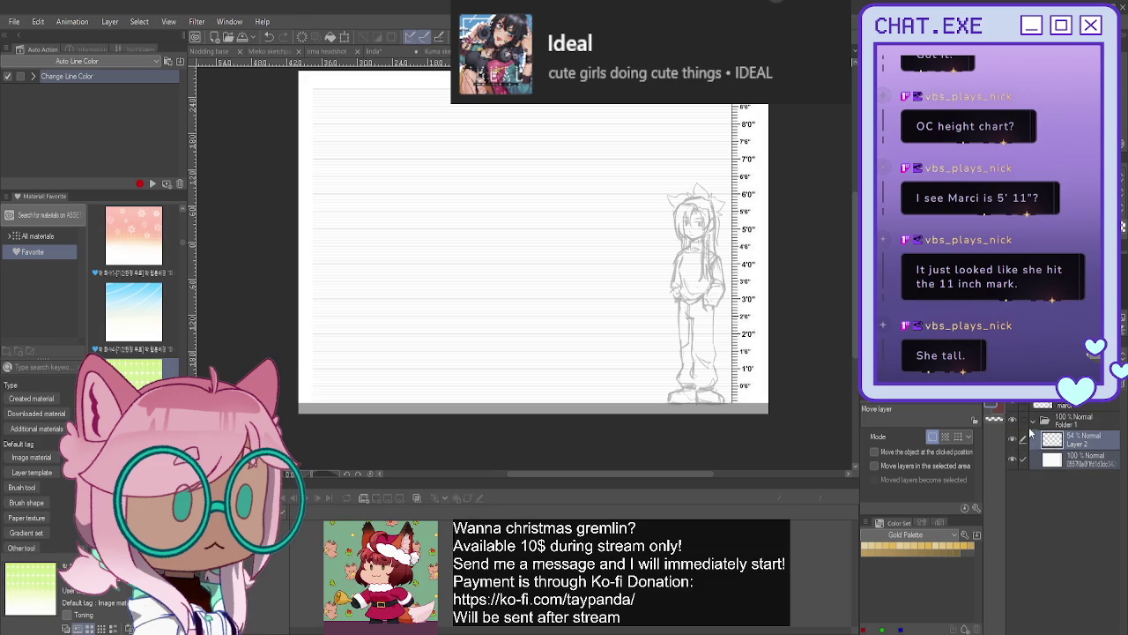
{"action": "left_click", "coordinate": [1031, 422]}
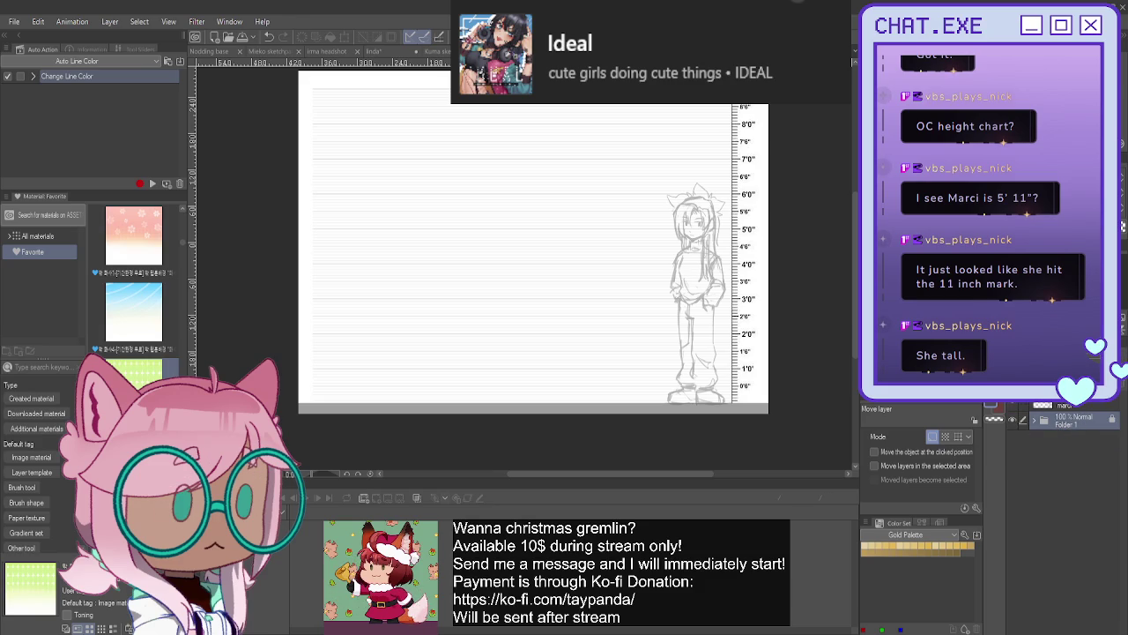
{"action": "scroll", "coordinate": [662, 221], "scroll_direction": "up", "scroll_amount": 1}
- With the Mechanical pencil, draw a dark head-sized circle over the character
{"action": "scroll", "coordinate": [662, 221], "scroll_direction": "up", "scroll_amount": 1}
{"action": "scroll", "coordinate": [670, 253], "scroll_direction": "up", "scroll_amount": 1}
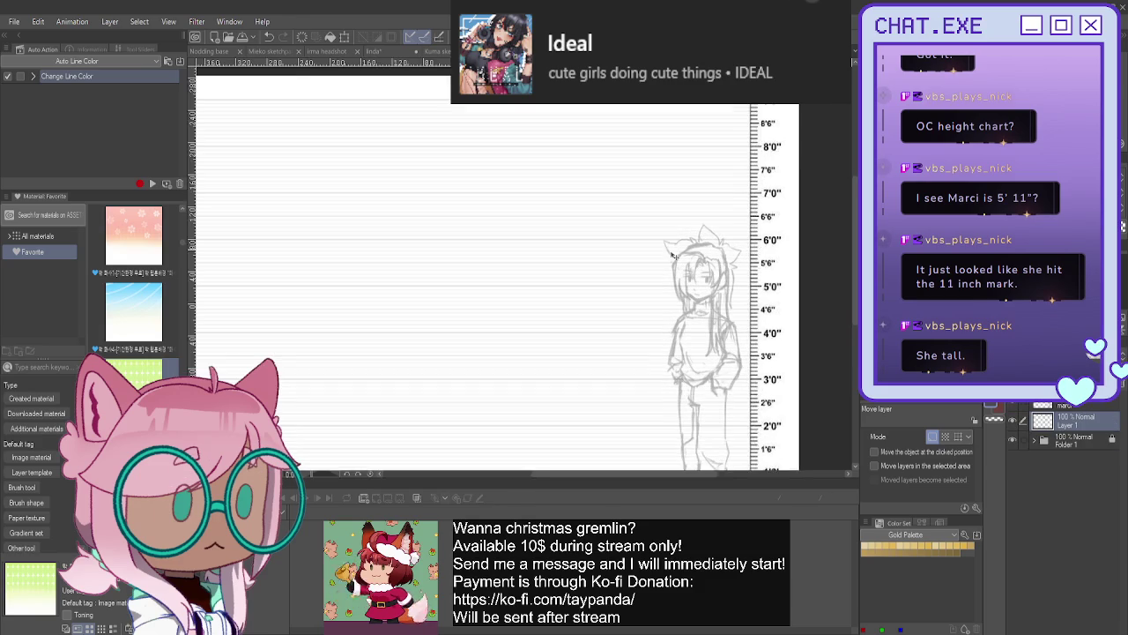
{"action": "scroll", "coordinate": [670, 253], "scroll_direction": "up", "scroll_amount": 1}
{"action": "scroll", "coordinate": [670, 253], "scroll_direction": "up", "scroll_amount": 1}
{"action": "key", "text": "p"}
{"action": "scroll", "coordinate": [670, 253], "scroll_direction": "up", "scroll_amount": 1}
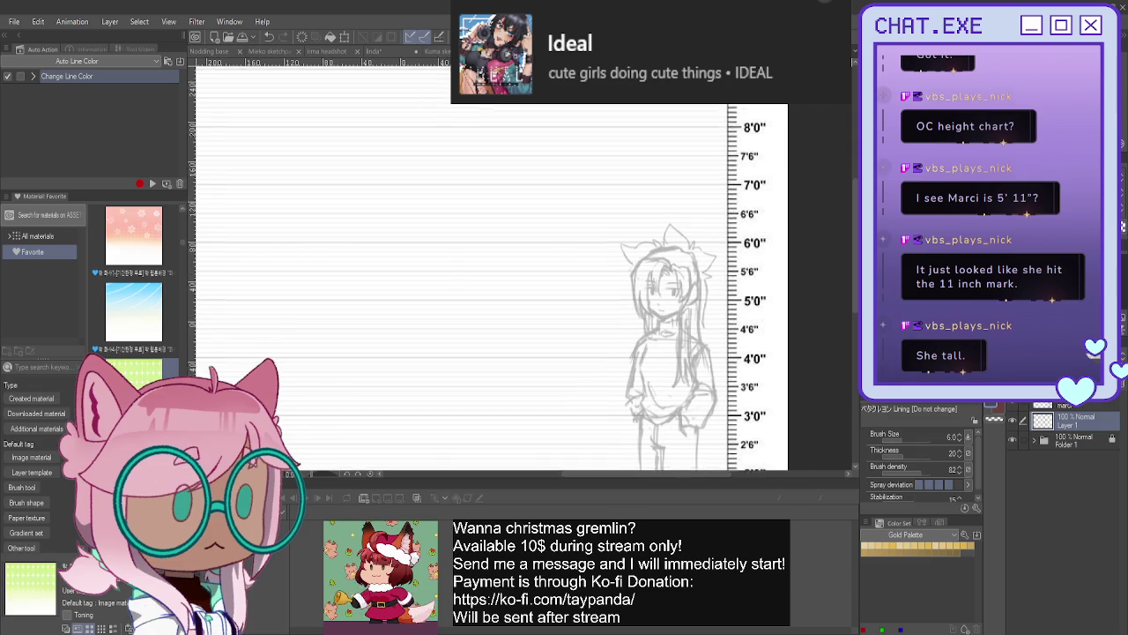
{"action": "scroll", "coordinate": [485, 287], "scroll_direction": "down", "scroll_amount": 1}
{"action": "key", "text": "p"}
{"action": "scroll", "coordinate": [662, 235], "scroll_direction": "up", "scroll_amount": 1}
{"action": "scroll", "coordinate": [663, 235], "scroll_direction": "up", "scroll_amount": 1}
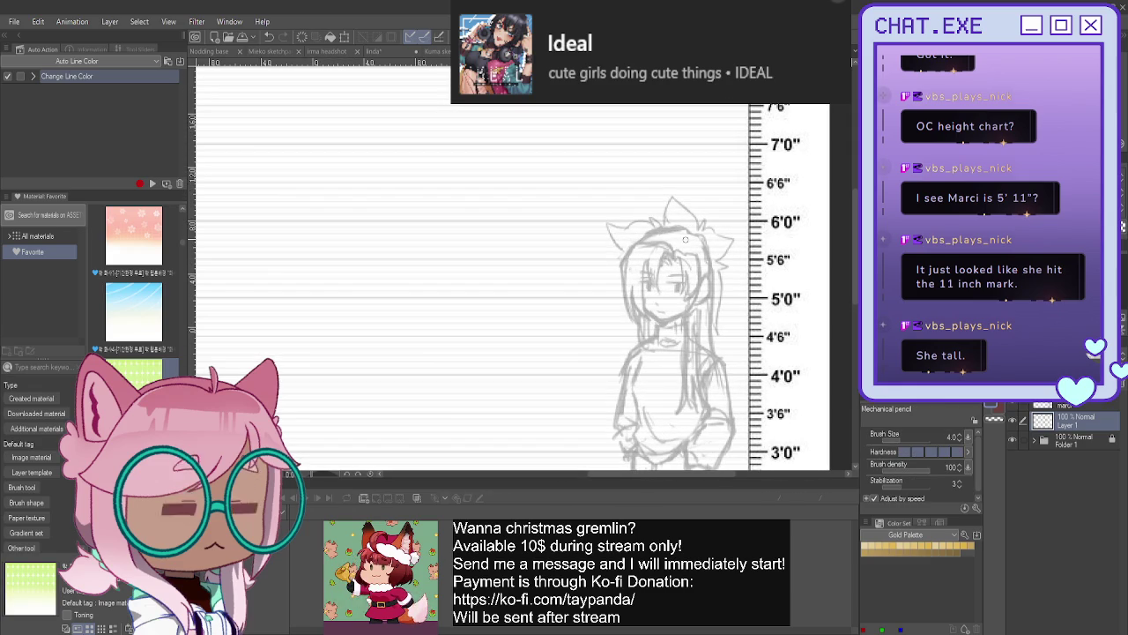
{"action": "mouse_move", "coordinate": [696, 284]}
{"action": "left_mouse_down"}
{"action": "mouse_move", "coordinate": [686, 310]}
{"action": "mouse_move", "coordinate": [668, 251]}
{"action": "mouse_move", "coordinate": [639, 261]}
{"action": "mouse_move", "coordinate": [635, 299]}
{"action": "mouse_move", "coordinate": [636, 281]}
{"action": "mouse_move", "coordinate": [685, 309]}
{"action": "mouse_move", "coordinate": [665, 314]}
{"action": "mouse_move", "coordinate": [634, 291]}
{"action": "left_mouse_up"}
{"action": "key", "text": "ctrl+z"}
{"action": "key", "text": "ctrl+z"}
{"action": "key", "text": "ctrl+z"}
{"action": "mouse_move", "coordinate": [688, 248]}
{"action": "left_mouse_down"}
{"action": "mouse_move", "coordinate": [660, 244]}
{"action": "mouse_move", "coordinate": [700, 282]}
{"action": "mouse_move", "coordinate": [662, 244]}
{"action": "left_mouse_up"}
{"action": "mouse_move", "coordinate": [674, 247]}
{"action": "left_mouse_down"}
{"action": "mouse_move", "coordinate": [644, 255]}
{"action": "mouse_move", "coordinate": [637, 305]}
{"action": "mouse_move", "coordinate": [686, 312]}
{"action": "mouse_move", "coordinate": [696, 295]}
{"action": "mouse_move", "coordinate": [636, 265]}
{"action": "mouse_move", "coordinate": [661, 314]}
{"action": "mouse_move", "coordinate": [635, 298]}
{"action": "left_mouse_up"}
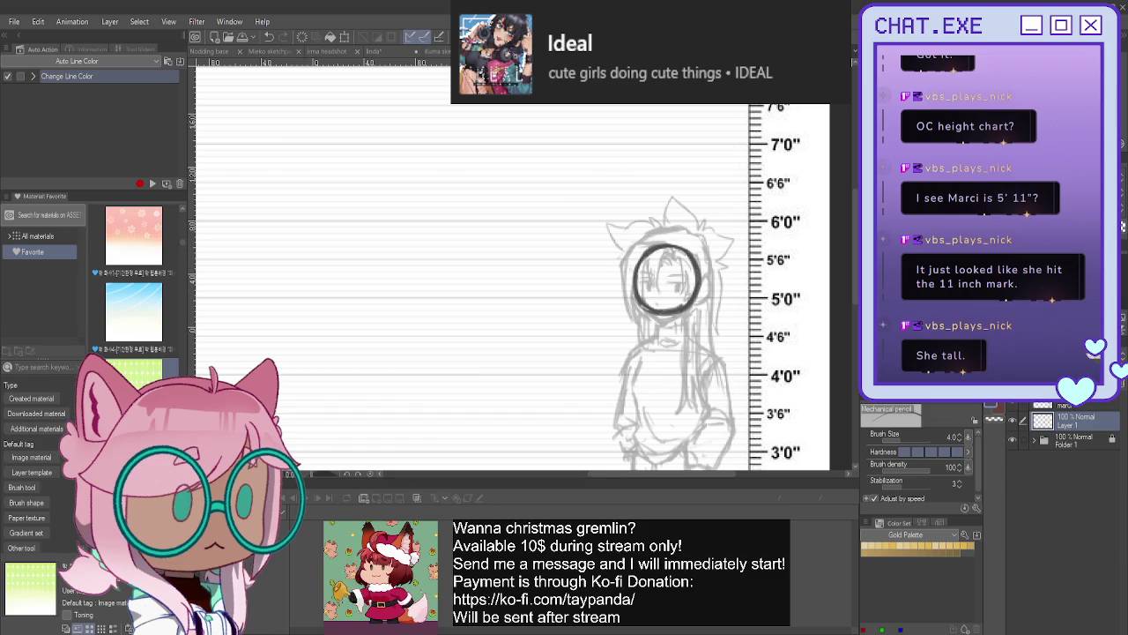
- Duplicate the circle's layer into Layer 1 Copy and zoom the view out
{"action": "key", "text": "ctrl+c"}
{"action": "key", "text": "ctrl+v"}
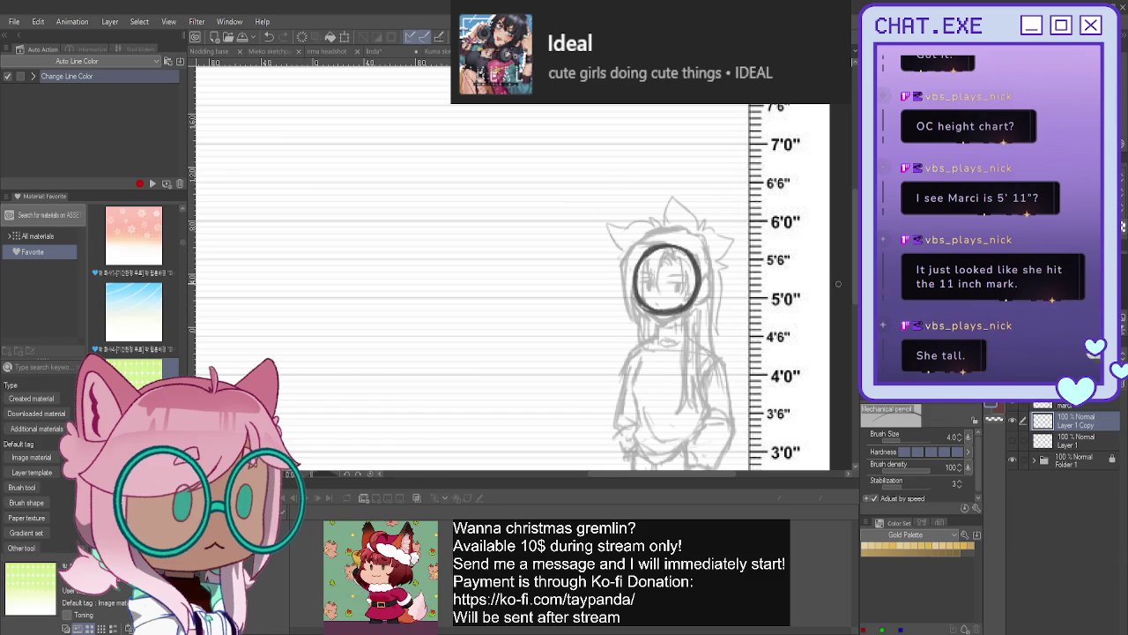
{"action": "scroll", "coordinate": [653, 275], "scroll_direction": "down", "scroll_amount": 1}
{"action": "scroll", "coordinate": [688, 269], "scroll_direction": "up", "scroll_amount": 1}
{"action": "scroll", "coordinate": [705, 269], "scroll_direction": "up", "scroll_amount": 1}
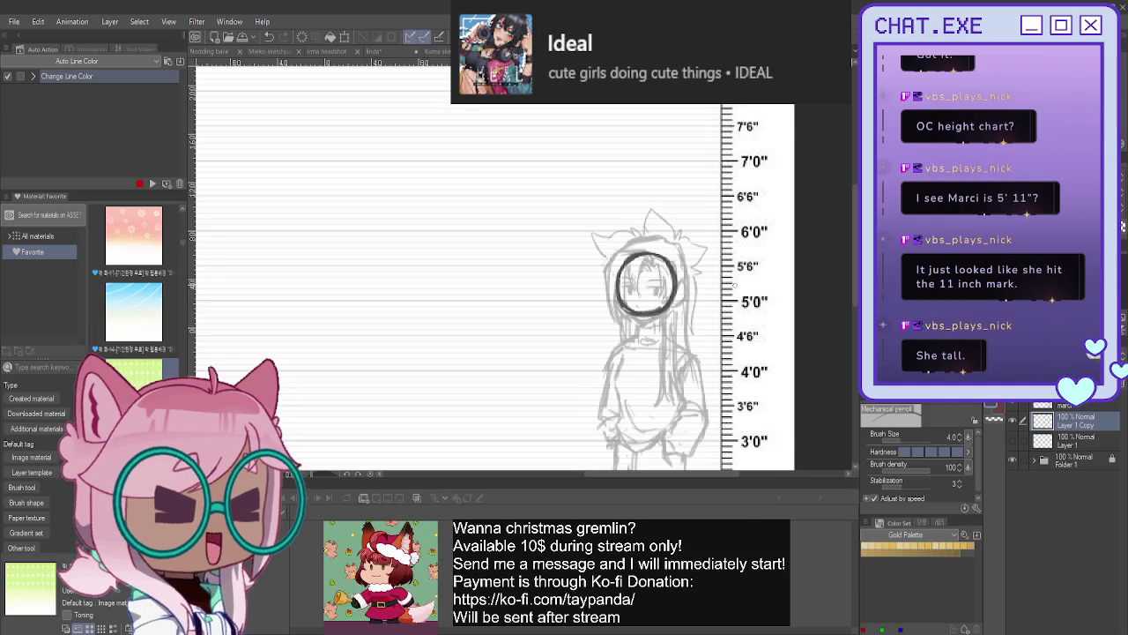
{"action": "scroll", "coordinate": [716, 271], "scroll_direction": "up", "scroll_amount": 1}
{"action": "key", "text": "k"}
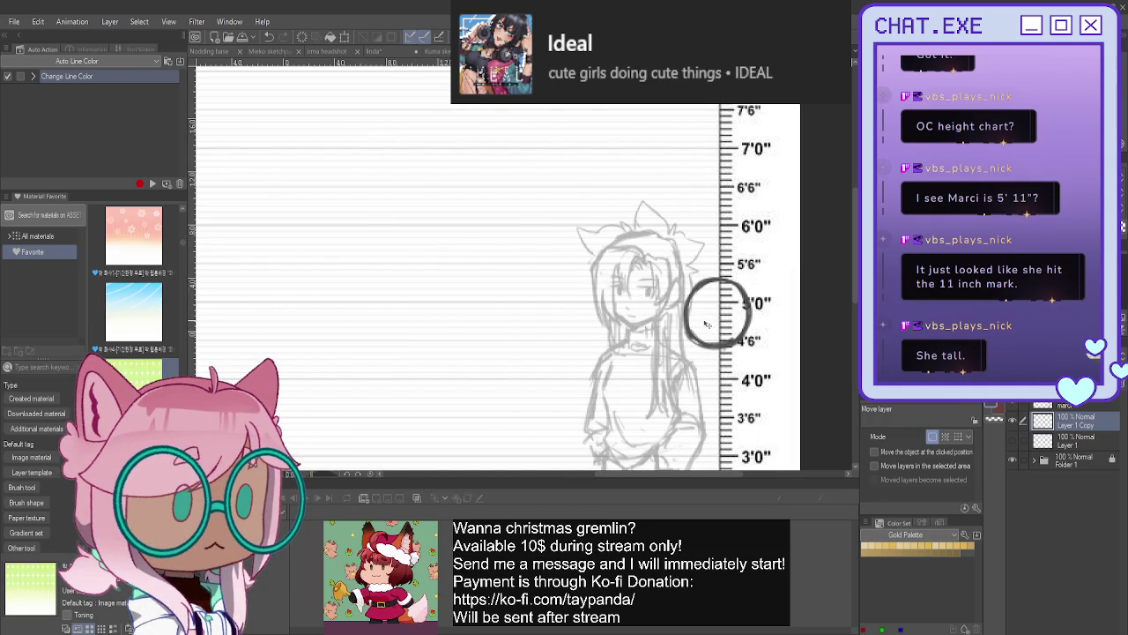
- Shift the copied circle right and draw horizontal and vertical guidelines inside it
{"action": "left_click_drag", "start_coordinate": [491, 313], "coordinate": [630, 295]}
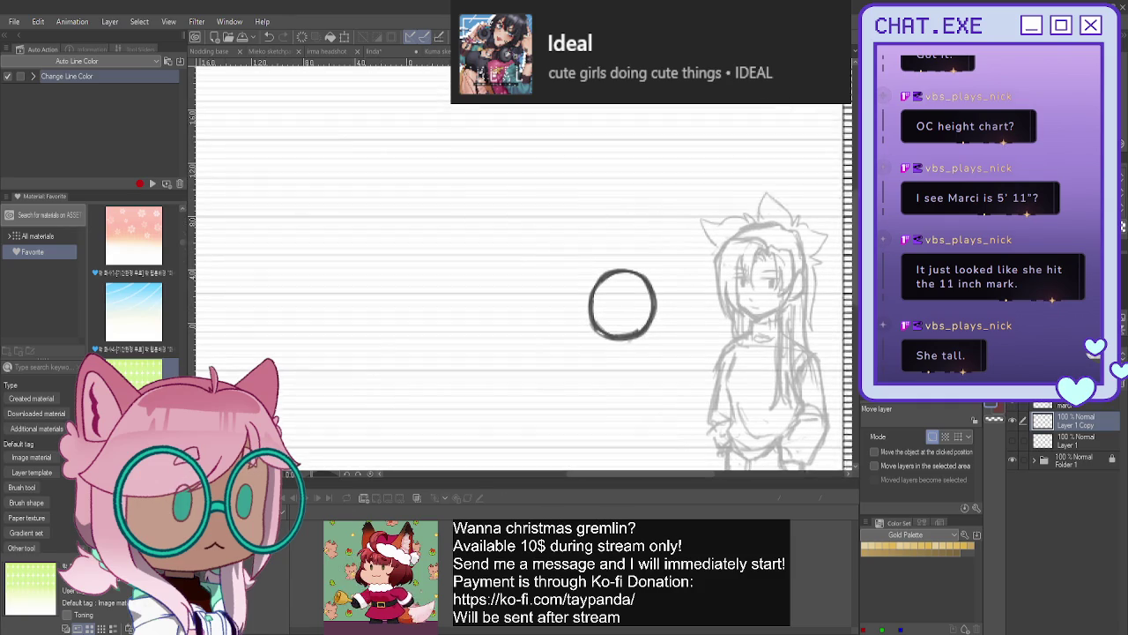
{"action": "key", "text": "p"}
{"action": "scroll", "coordinate": [635, 295], "scroll_direction": "up", "scroll_amount": 2}
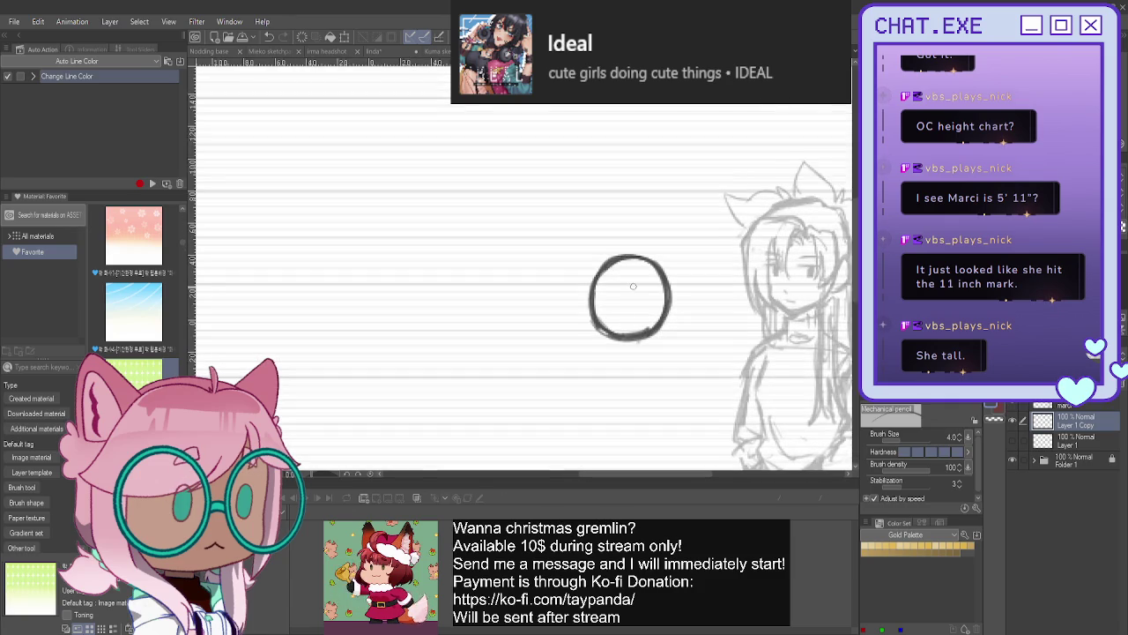
{"action": "scroll", "coordinate": [639, 301], "scroll_direction": "up", "scroll_amount": 2}
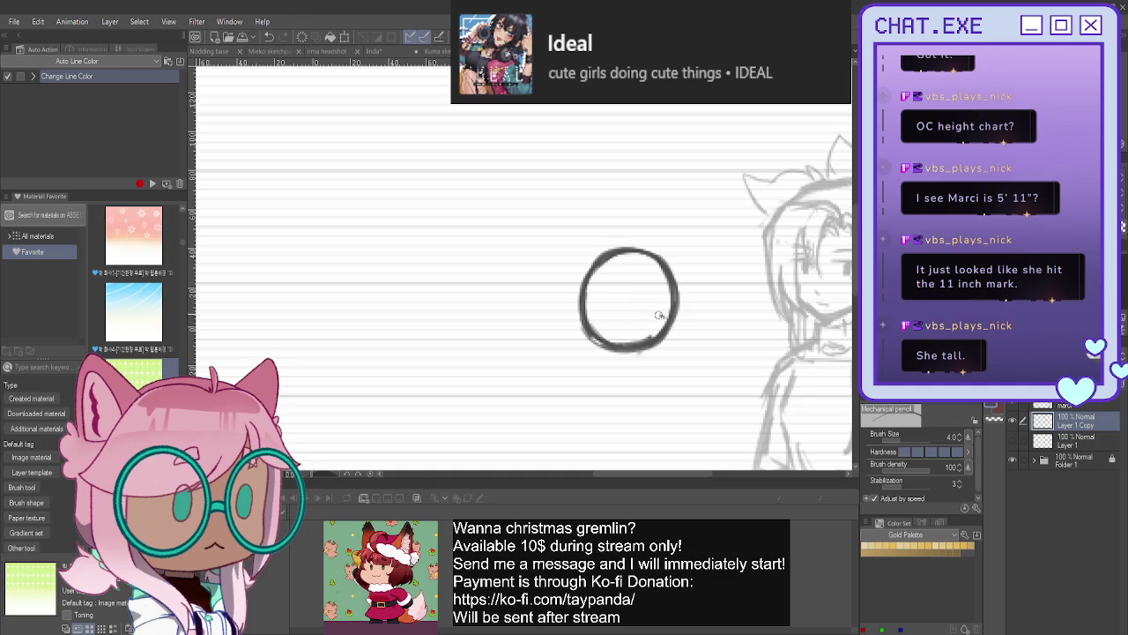
{"action": "mouse_move", "coordinate": [585, 304]}
{"action": "left_mouse_down"}
{"action": "mouse_move", "coordinate": [668, 320]}
{"action": "mouse_move", "coordinate": [592, 304]}
{"action": "left_mouse_up"}
{"action": "key", "text": "ctrl+z"}
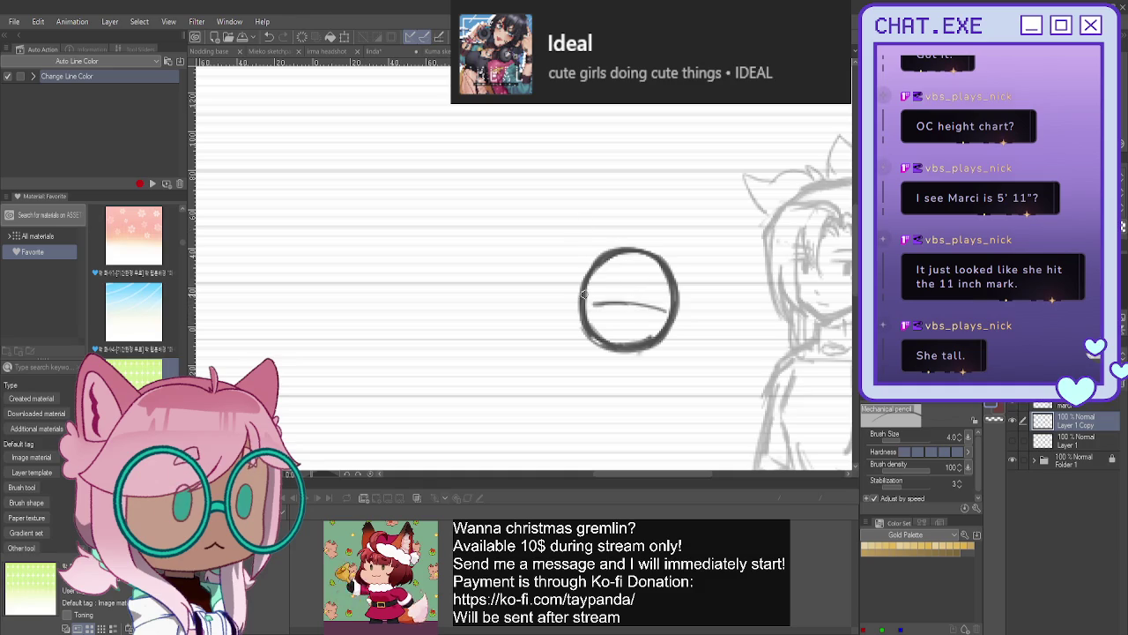
{"action": "left_click_drag", "start_coordinate": [630, 253], "coordinate": [621, 346]}
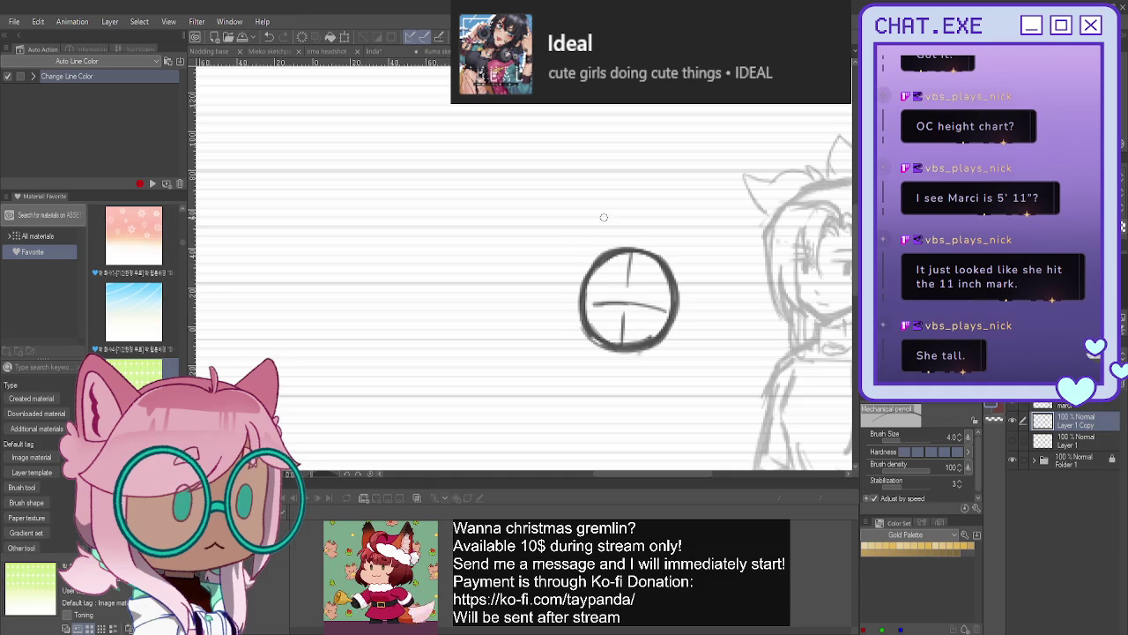
{"action": "scroll", "coordinate": [633, 302], "scroll_direction": "up", "scroll_amount": 2}
- Retrace the circle's lower, left and right outline darker, undoing misplaced strokes
{"action": "left_click_drag", "start_coordinate": [571, 316], "coordinate": [607, 371]}
{"action": "left_click_drag", "start_coordinate": [575, 333], "coordinate": [622, 375]}
{"action": "mouse_move", "coordinate": [679, 313]}
{"action": "left_mouse_down"}
{"action": "mouse_move", "coordinate": [640, 374]}
{"action": "mouse_move", "coordinate": [603, 368]}
{"action": "left_mouse_up"}
{"action": "key", "text": "ctrl+z"}
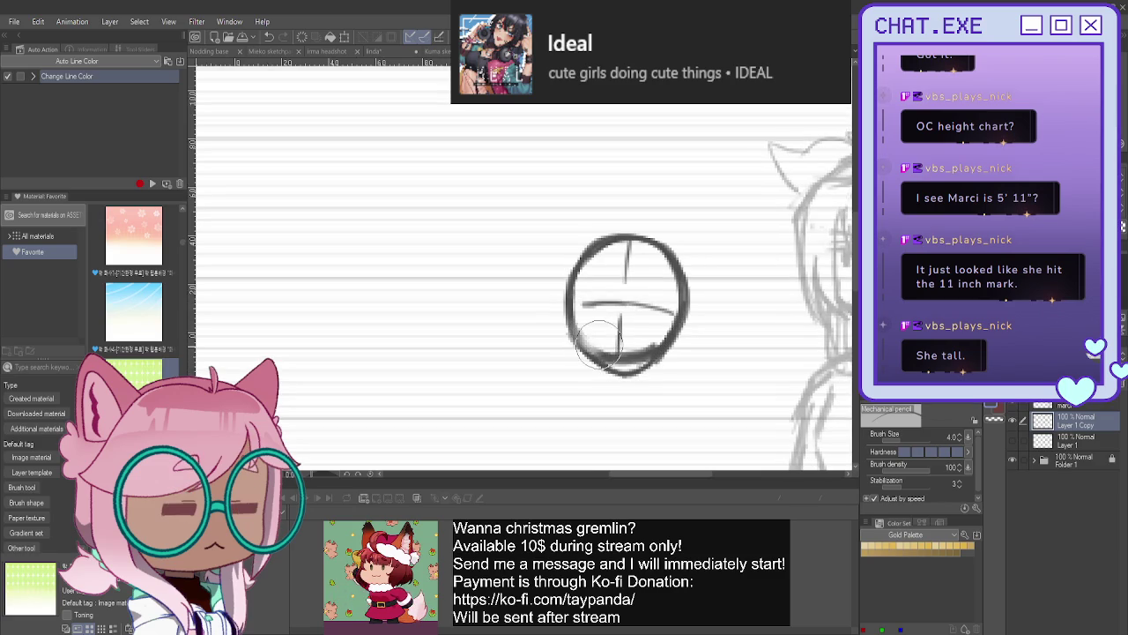
{"action": "key", "text": "ctrl+z"}
{"action": "key", "text": "ctrl+z"}
{"action": "key", "text": "ctrl+z"}
{"action": "mouse_move", "coordinate": [677, 310]}
{"action": "left_mouse_down"}
{"action": "mouse_move", "coordinate": [621, 377]}
{"action": "mouse_move", "coordinate": [593, 367]}
{"action": "left_mouse_up"}
{"action": "left_click_drag", "start_coordinate": [578, 293], "coordinate": [583, 353]}
{"action": "mouse_move", "coordinate": [572, 302]}
{"action": "left_mouse_down"}
{"action": "mouse_move", "coordinate": [582, 358]}
{"action": "mouse_move", "coordinate": [608, 379]}
{"action": "left_mouse_up"}
{"action": "left_click_drag", "start_coordinate": [573, 339], "coordinate": [623, 383]}
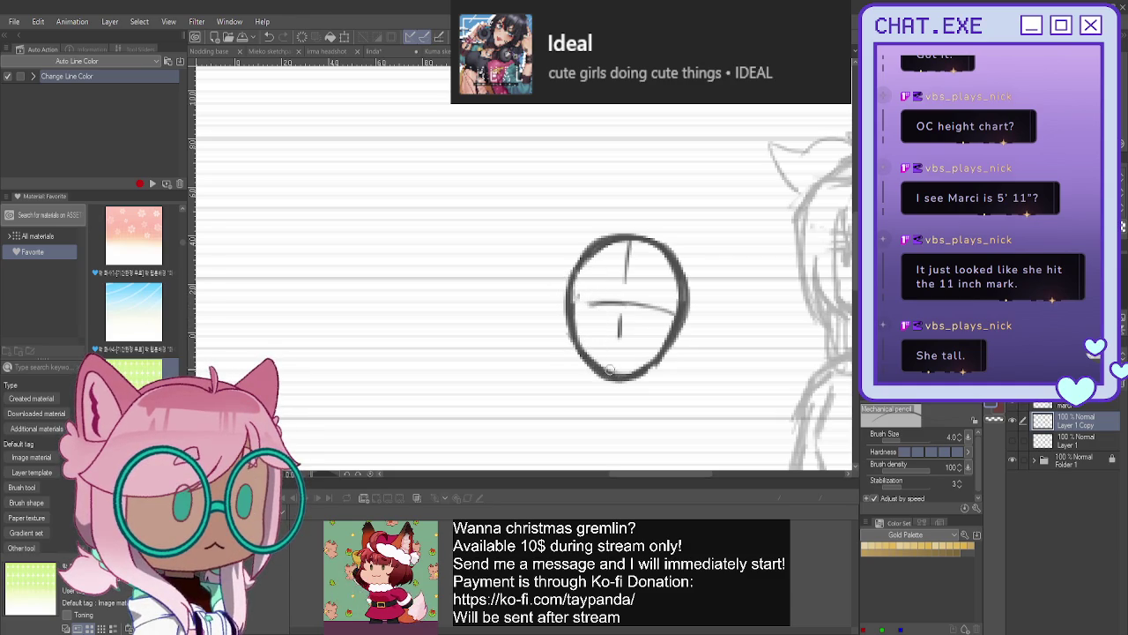
{"action": "key", "text": "ctrl+z"}
{"action": "mouse_move", "coordinate": [667, 253]}
{"action": "left_mouse_down"}
{"action": "mouse_move", "coordinate": [677, 345]}
{"action": "mouse_move", "coordinate": [637, 374]}
{"action": "left_mouse_up"}
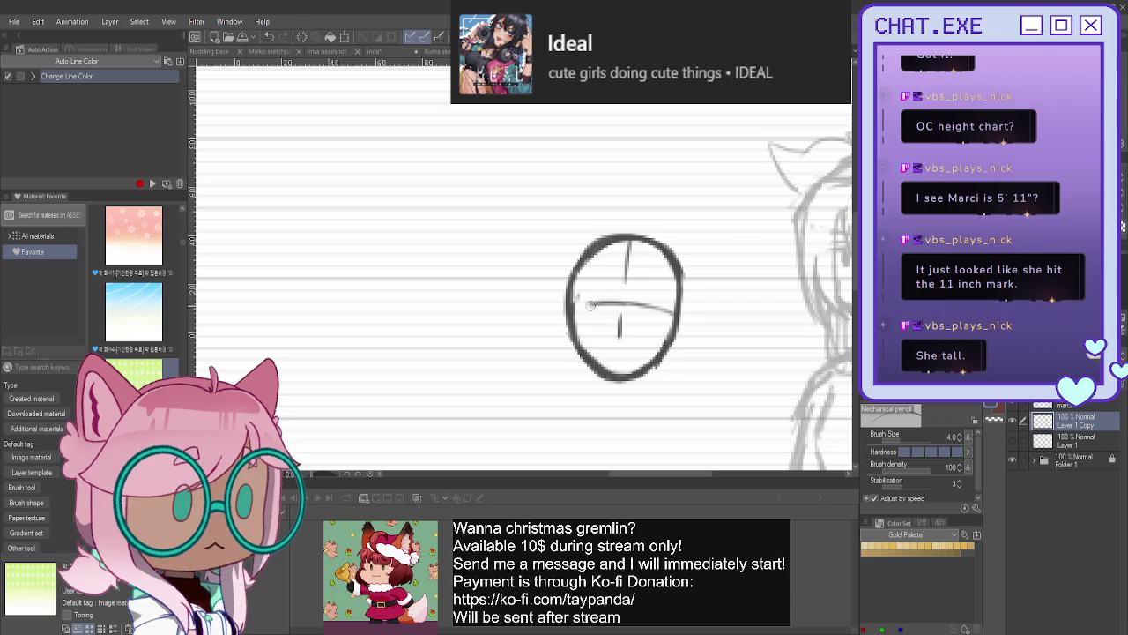
- Erase the vertical and horizontal guide lines inside the head circle
{"action": "left_click_drag", "start_coordinate": [620, 335], "coordinate": [618, 313]}
{"action": "left_click_drag", "start_coordinate": [627, 264], "coordinate": [618, 238]}
{"action": "left_click_drag", "start_coordinate": [647, 299], "coordinate": [656, 304]}
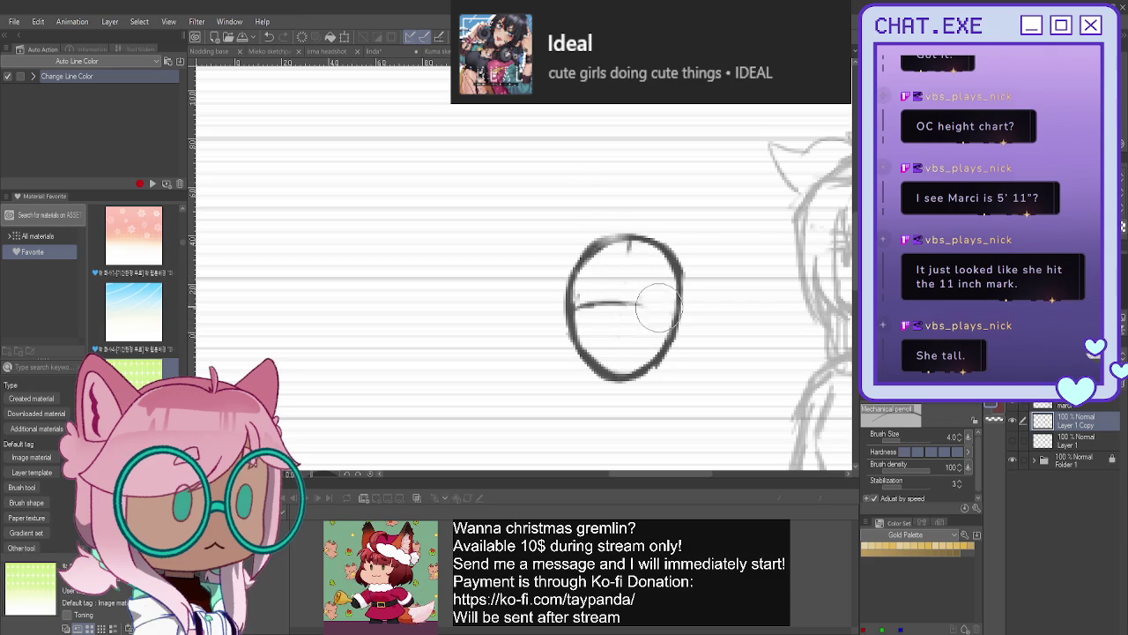
{"action": "left_click_drag", "start_coordinate": [627, 304], "coordinate": [590, 304]}
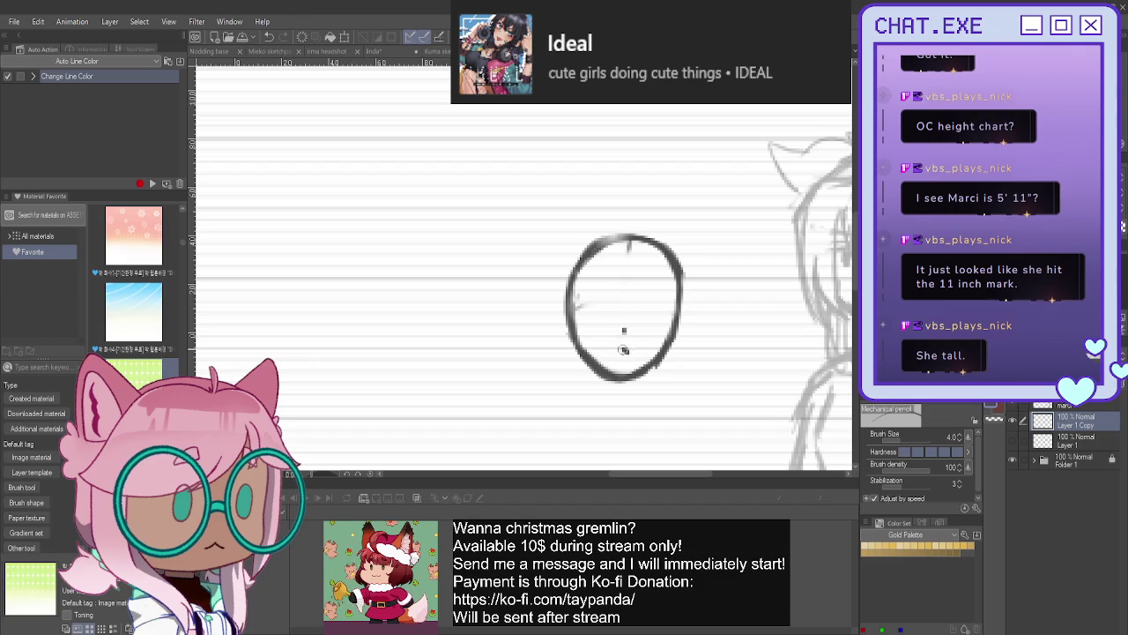
{"action": "scroll", "coordinate": [605, 322], "scroll_direction": "down", "scroll_amount": 3}
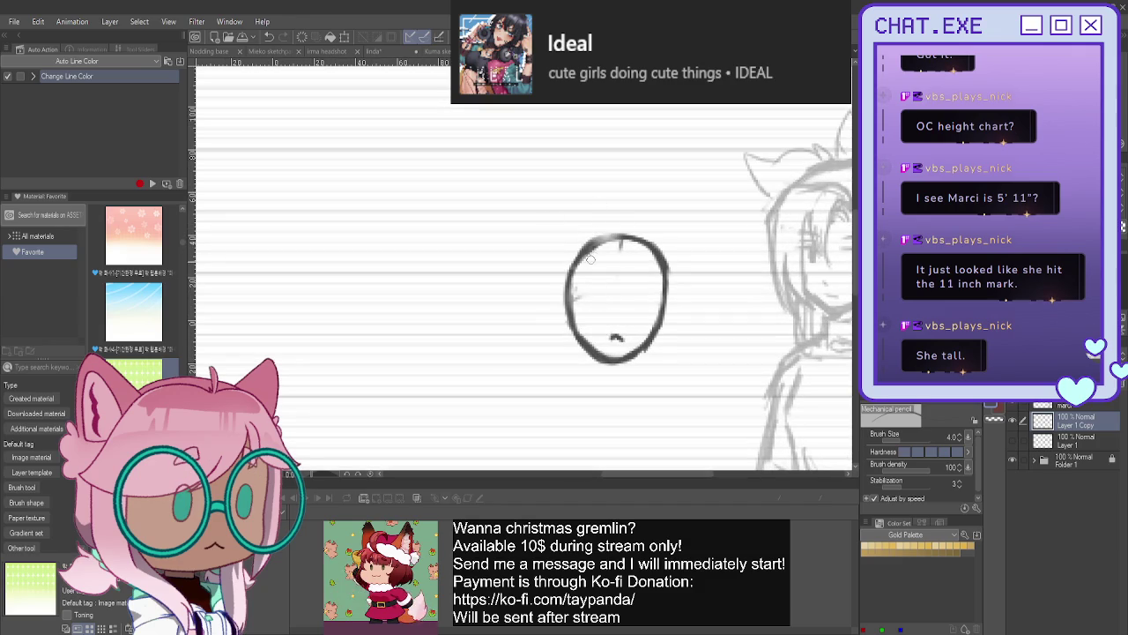
- Redraw the left and right sides of the head outline with the Mechanical pencil
{"action": "left_click_drag", "start_coordinate": [572, 270], "coordinate": [572, 322]}
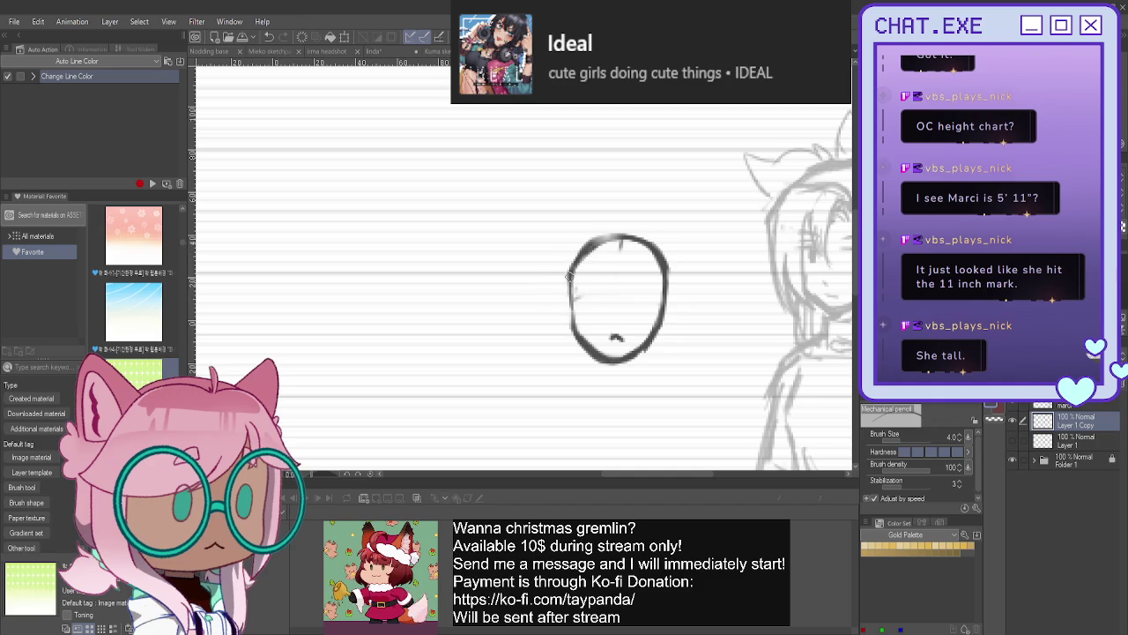
{"action": "left_click_drag", "start_coordinate": [665, 281], "coordinate": [650, 348]}
{"action": "mouse_move", "coordinate": [663, 263]}
{"action": "left_mouse_down"}
{"action": "mouse_move", "coordinate": [663, 328]}
{"action": "mouse_move", "coordinate": [642, 350]}
{"action": "left_mouse_up"}
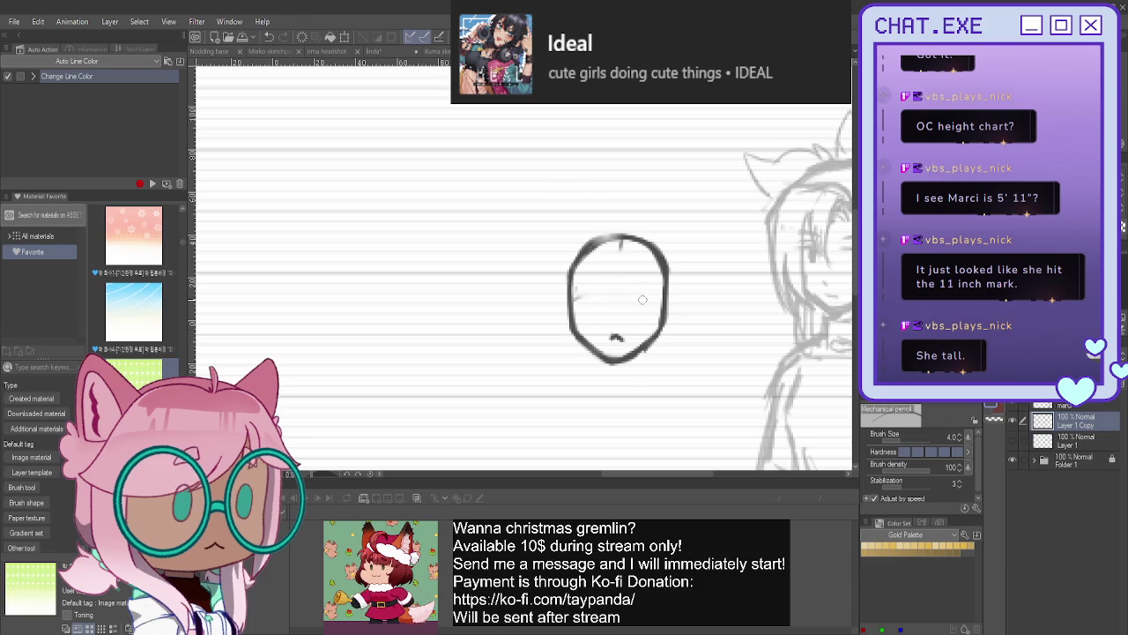
- Draw two vertical eye strokes inside the head
{"action": "left_click_drag", "start_coordinate": [639, 294], "coordinate": [639, 309]}
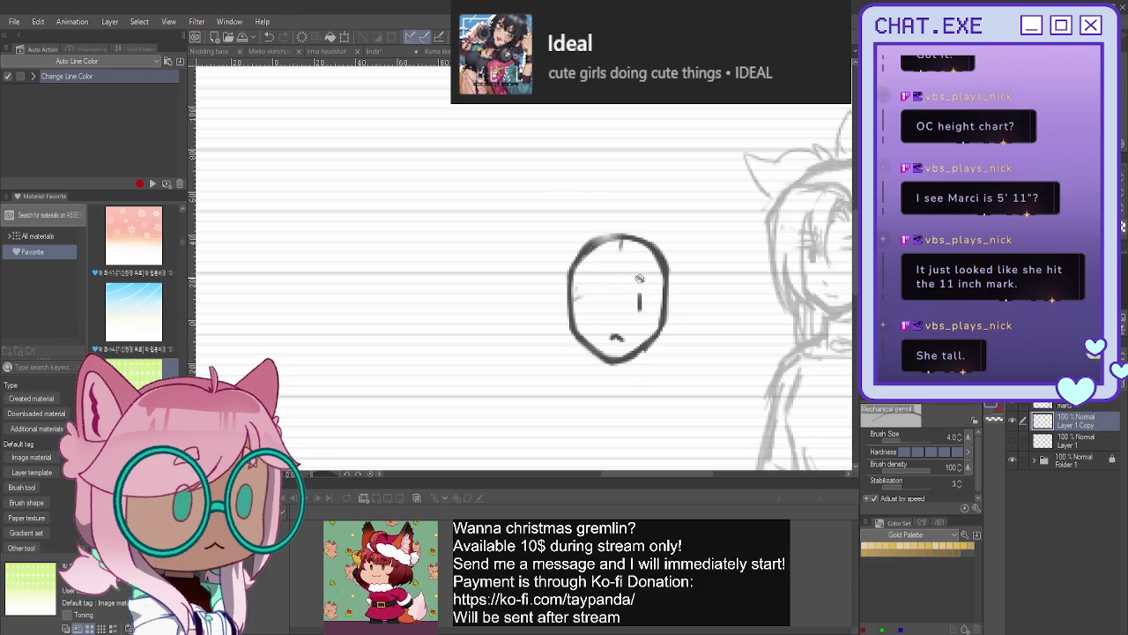
{"action": "key", "text": "ctrl+z"}
{"action": "mouse_move", "coordinate": [632, 275]}
{"action": "left_mouse_down"}
{"action": "mouse_move", "coordinate": [652, 283]}
{"action": "mouse_move", "coordinate": [583, 282]}
{"action": "left_mouse_up"}
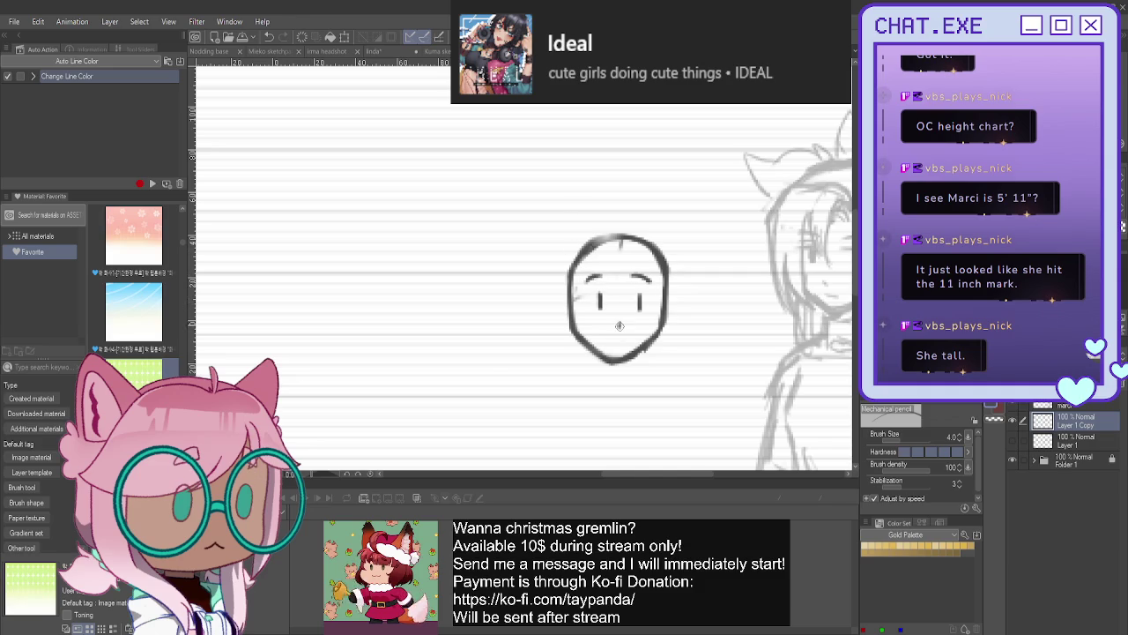
{"action": "left_click_drag", "start_coordinate": [600, 291], "coordinate": [601, 311]}
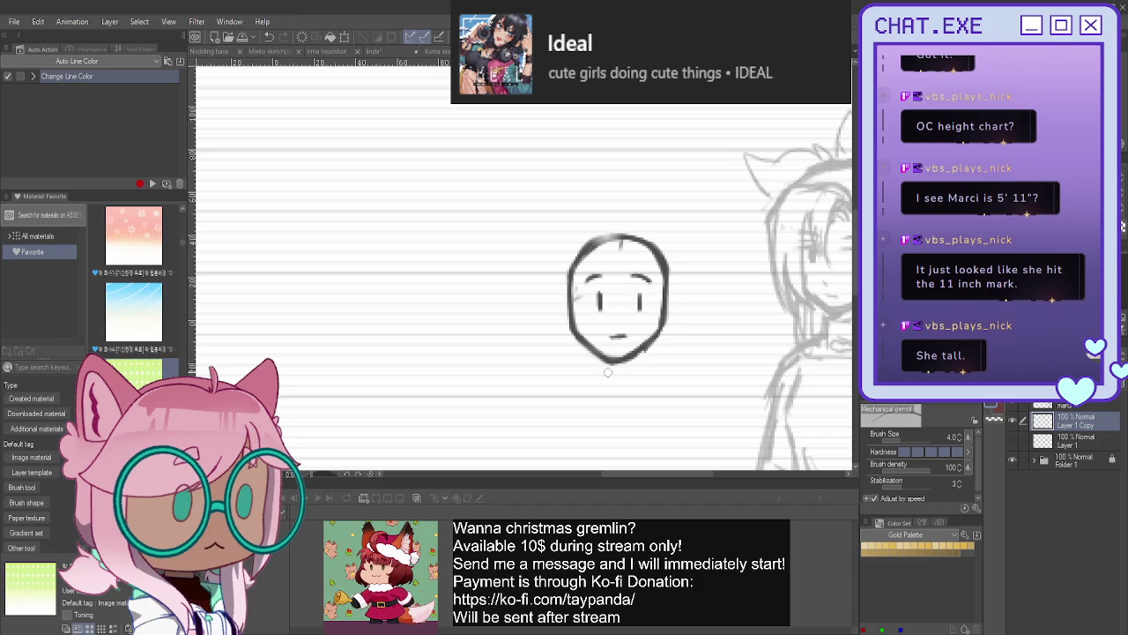
- Redraw the chin curve, then reinforce the lower-left jaw and right cheek lines
{"action": "key", "text": "ctrl+z"}
{"action": "left_click_drag", "start_coordinate": [597, 353], "coordinate": [657, 332]}
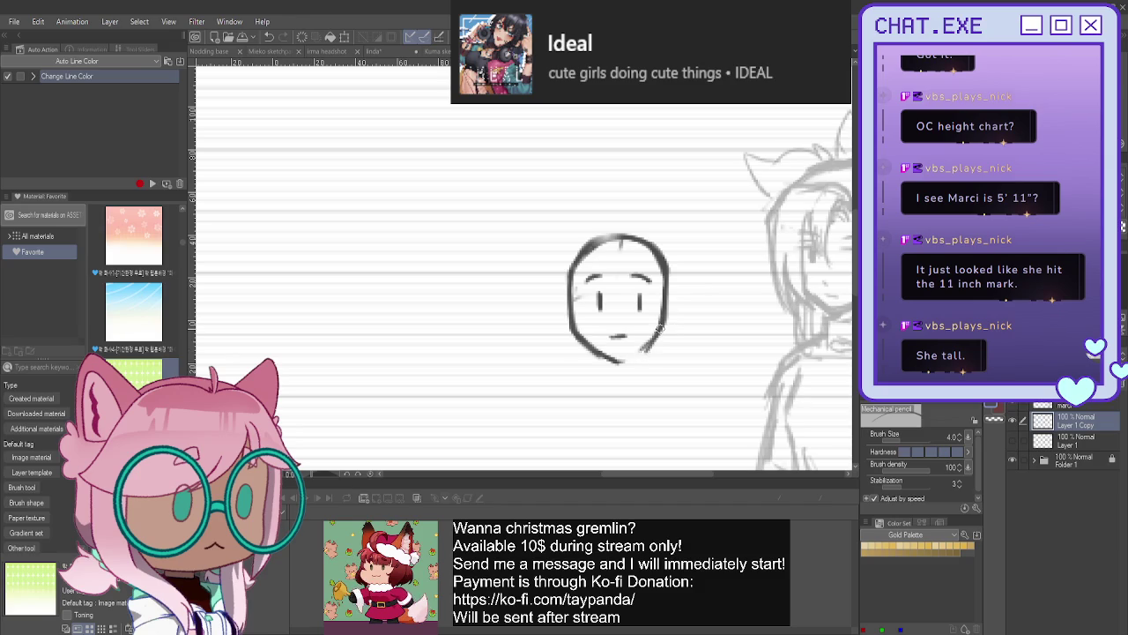
{"action": "left_click_drag", "start_coordinate": [582, 341], "coordinate": [622, 357]}
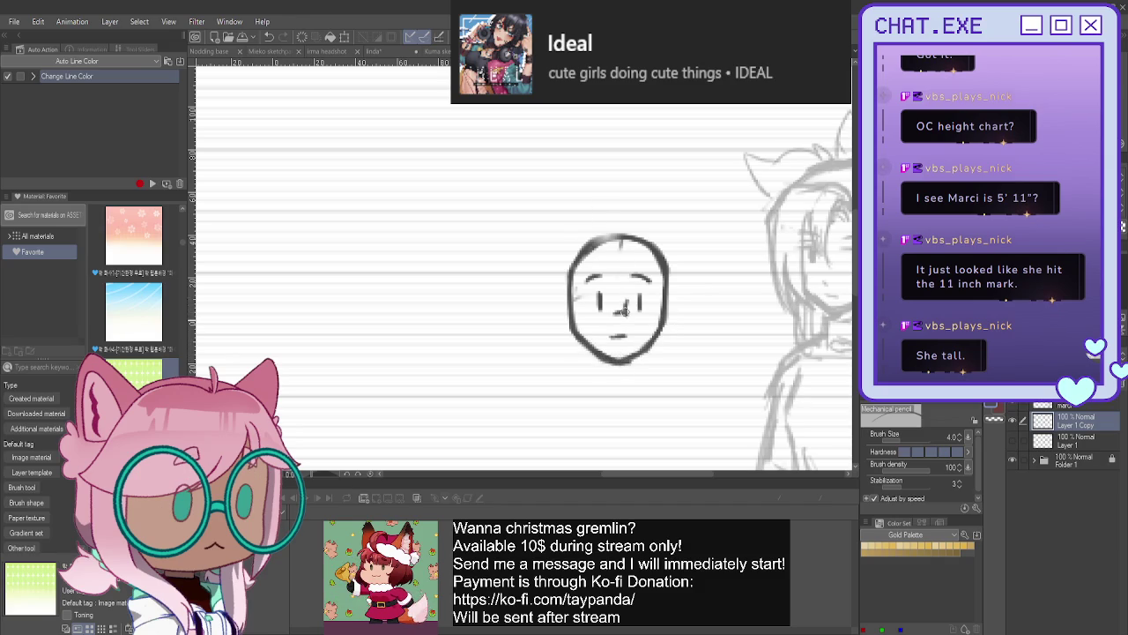
{"action": "mouse_move", "coordinate": [663, 287]}
{"action": "left_mouse_down"}
{"action": "mouse_move", "coordinate": [654, 330]}
{"action": "mouse_move", "coordinate": [632, 280]}
{"action": "mouse_move", "coordinate": [638, 336]}
{"action": "mouse_move", "coordinate": [621, 304]}
{"action": "mouse_move", "coordinate": [644, 333]}
{"action": "mouse_move", "coordinate": [661, 289]}
{"action": "mouse_move", "coordinate": [615, 310]}
{"action": "mouse_move", "coordinate": [575, 282]}
{"action": "mouse_move", "coordinate": [568, 314]}
{"action": "mouse_move", "coordinate": [582, 328]}
{"action": "left_mouse_up"}
- Draw a round glasses lens around the left eye, with the head moved higher in view
{"action": "mouse_move", "coordinate": [582, 328]}
{"action": "left_mouse_down"}
{"action": "mouse_move", "coordinate": [610, 307]}
{"action": "mouse_move", "coordinate": [585, 333]}
{"action": "mouse_move", "coordinate": [571, 325]}
{"action": "mouse_move", "coordinate": [574, 279]}
{"action": "mouse_move", "coordinate": [616, 318]}
{"action": "left_mouse_up"}
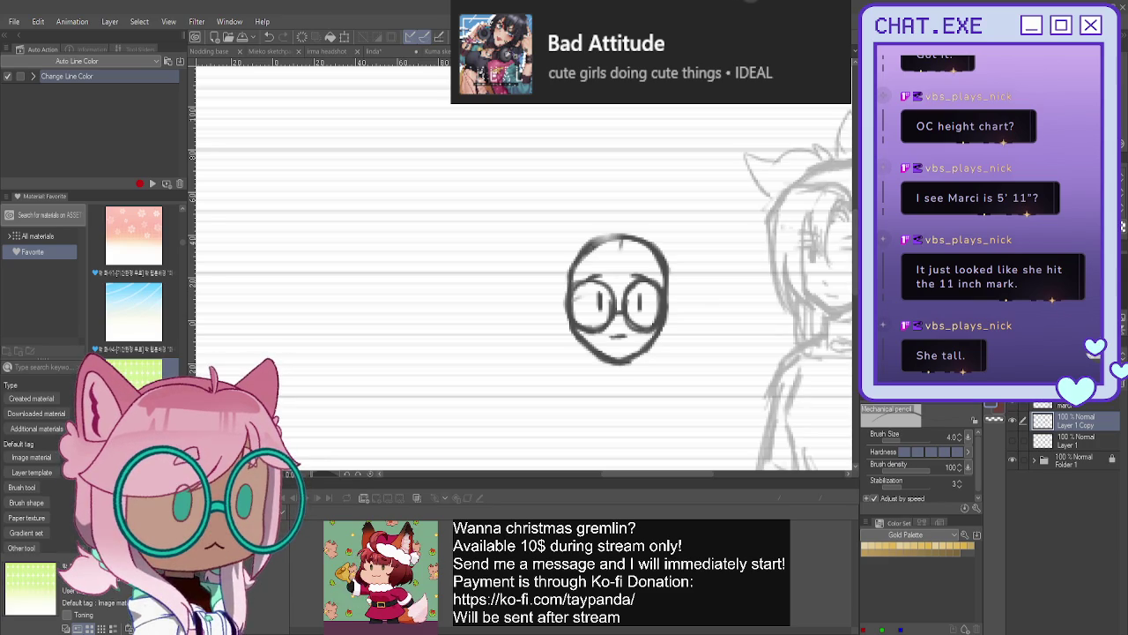
{"action": "left_click_drag", "start_coordinate": [617, 300], "coordinate": [590, 207]}
{"action": "scroll", "coordinate": [602, 276], "scroll_direction": "up", "scroll_amount": 1}
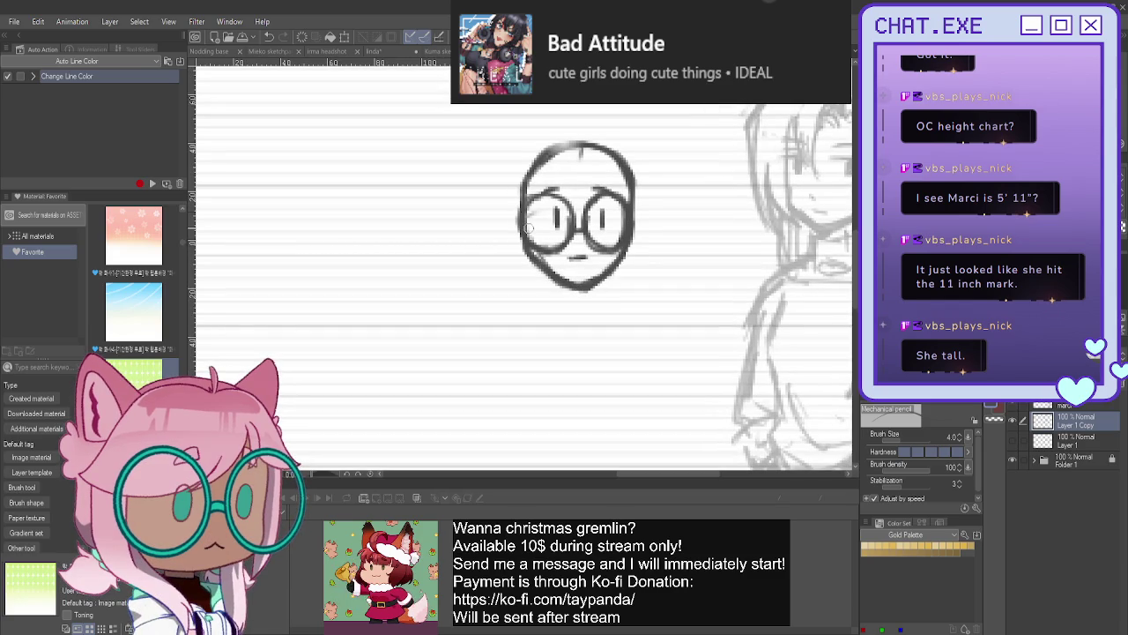
{"action": "mouse_move", "coordinate": [533, 216]}
{"action": "left_mouse_down"}
{"action": "mouse_move", "coordinate": [605, 231]}
{"action": "mouse_move", "coordinate": [606, 199]}
{"action": "mouse_move", "coordinate": [621, 222]}
{"action": "mouse_move", "coordinate": [534, 222]}
{"action": "mouse_move", "coordinate": [561, 215]}
{"action": "mouse_move", "coordinate": [550, 227]}
{"action": "mouse_move", "coordinate": [562, 212]}
{"action": "left_mouse_up"}
{"action": "key", "text": "ctrl+z"}
{"action": "key", "text": "ctrl+z"}
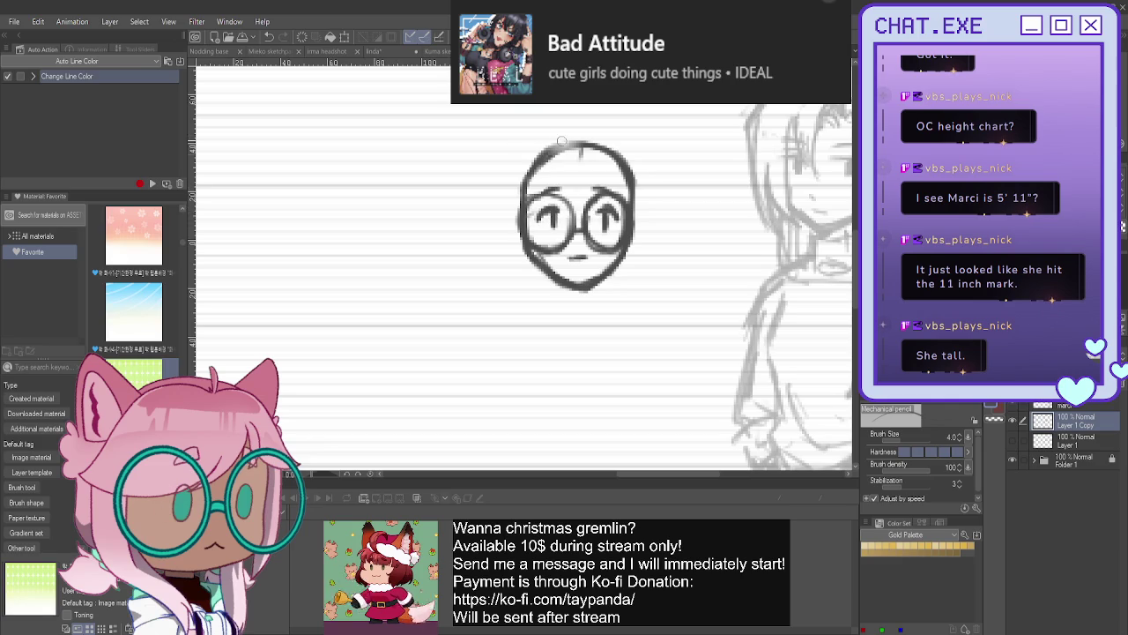
- Sketch hair strands across the forehead and over the top of the head
{"action": "mouse_move", "coordinate": [599, 137]}
{"action": "left_mouse_down"}
{"action": "mouse_move", "coordinate": [608, 176]}
{"action": "mouse_move", "coordinate": [596, 202]}
{"action": "mouse_move", "coordinate": [571, 208]}
{"action": "left_mouse_up"}
{"action": "left_click_drag", "start_coordinate": [564, 130], "coordinate": [549, 184]}
{"action": "mouse_move", "coordinate": [618, 130]}
{"action": "left_mouse_down"}
{"action": "mouse_move", "coordinate": [653, 183]}
{"action": "mouse_move", "coordinate": [647, 207]}
{"action": "mouse_move", "coordinate": [623, 200]}
{"action": "left_mouse_up"}
{"action": "left_click_drag", "start_coordinate": [617, 164], "coordinate": [608, 180]}
{"action": "left_click_drag", "start_coordinate": [557, 129], "coordinate": [515, 156]}
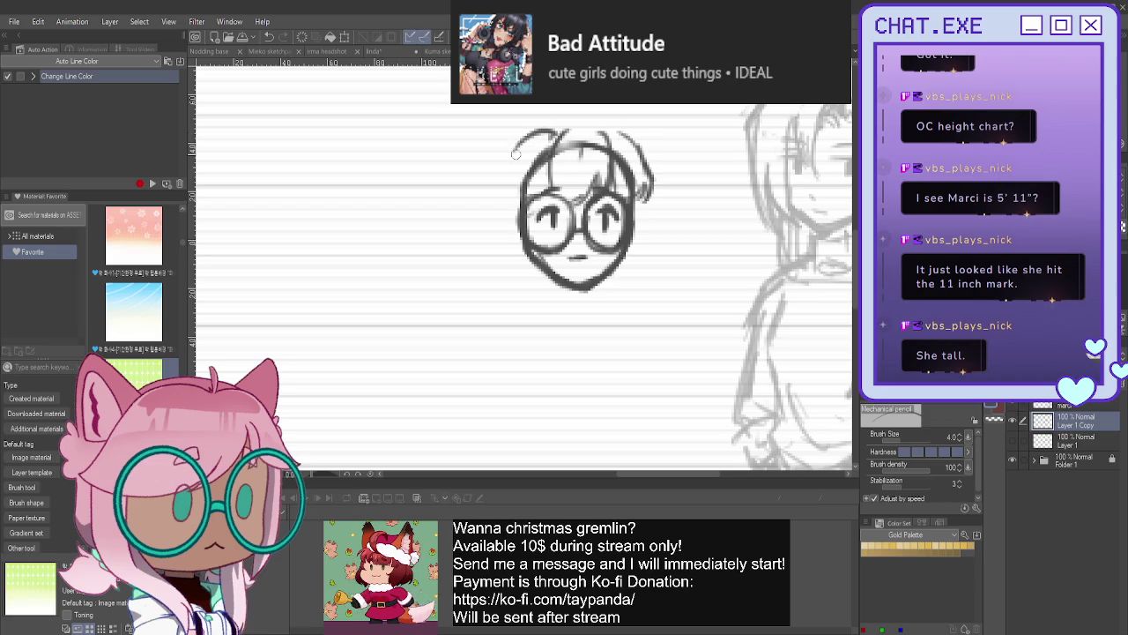
{"action": "key", "text": "ctrl+z"}
- Add and darken hair arcs along the upper left and upper right of the head
{"action": "mouse_move", "coordinate": [617, 136]}
{"action": "left_mouse_down"}
{"action": "mouse_move", "coordinate": [645, 168]}
{"action": "mouse_move", "coordinate": [603, 132]}
{"action": "mouse_move", "coordinate": [550, 136]}
{"action": "left_mouse_up"}
{"action": "mouse_move", "coordinate": [582, 129]}
{"action": "left_mouse_down"}
{"action": "mouse_move", "coordinate": [614, 141]}
{"action": "mouse_move", "coordinate": [645, 187]}
{"action": "left_mouse_up"}
{"action": "key", "text": "ctrl+z"}
{"action": "key", "text": "ctrl+z"}
{"action": "left_click_drag", "start_coordinate": [617, 141], "coordinate": [643, 190]}
{"action": "mouse_move", "coordinate": [554, 138]}
{"action": "left_mouse_down"}
{"action": "mouse_move", "coordinate": [515, 163]}
{"action": "mouse_move", "coordinate": [516, 204]}
{"action": "mouse_move", "coordinate": [535, 204]}
{"action": "mouse_move", "coordinate": [510, 208]}
{"action": "left_mouse_up"}
- Draw hair down both sides of the face and a small open mouth
{"action": "mouse_move", "coordinate": [637, 192]}
{"action": "left_mouse_down"}
{"action": "mouse_move", "coordinate": [658, 264]}
{"action": "mouse_move", "coordinate": [645, 268]}
{"action": "left_mouse_up"}
{"action": "left_click_drag", "start_coordinate": [633, 213], "coordinate": [615, 273]}
{"action": "mouse_move", "coordinate": [519, 231]}
{"action": "left_mouse_down"}
{"action": "mouse_move", "coordinate": [508, 265]}
{"action": "mouse_move", "coordinate": [522, 275]}
{"action": "left_mouse_up"}
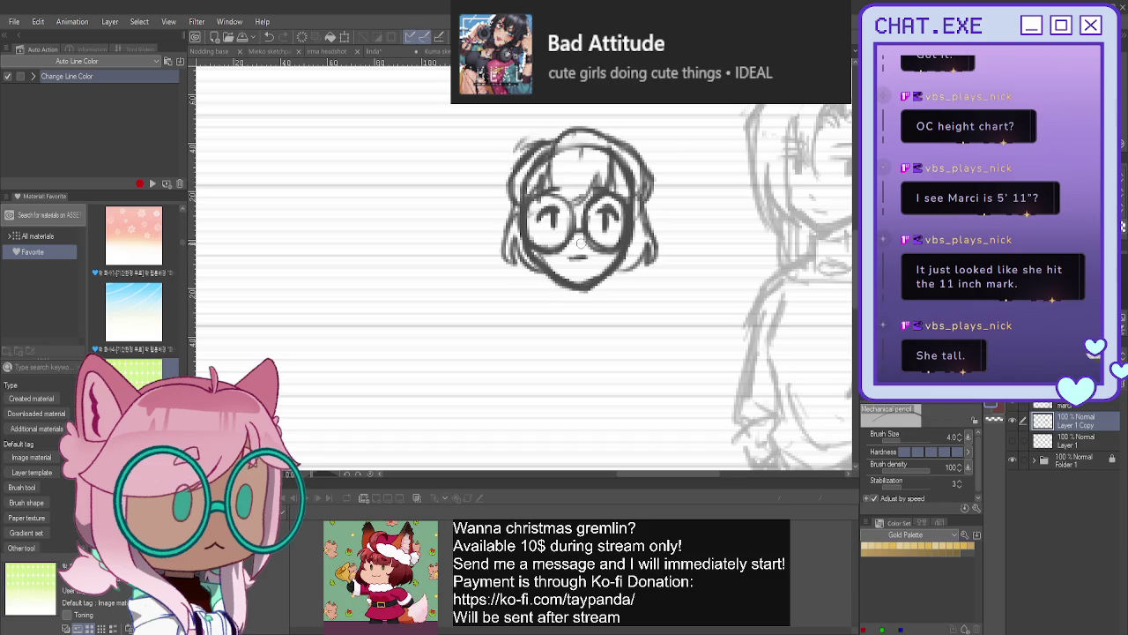
{"action": "mouse_move", "coordinate": [570, 256]}
{"action": "left_mouse_down"}
{"action": "mouse_move", "coordinate": [588, 256]}
{"action": "mouse_move", "coordinate": [581, 266]}
{"action": "mouse_move", "coordinate": [609, 239]}
{"action": "left_mouse_up"}
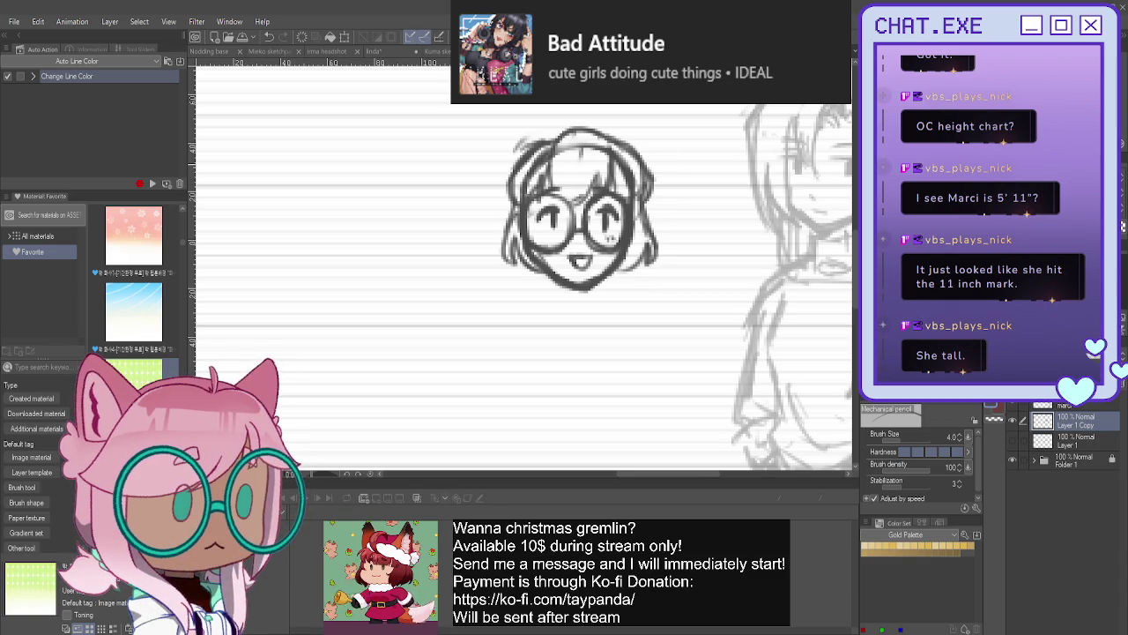
- Switch to the colored three-character height chart document, image0-206.png
{"action": "key", "text": "ctrl+Tab"}
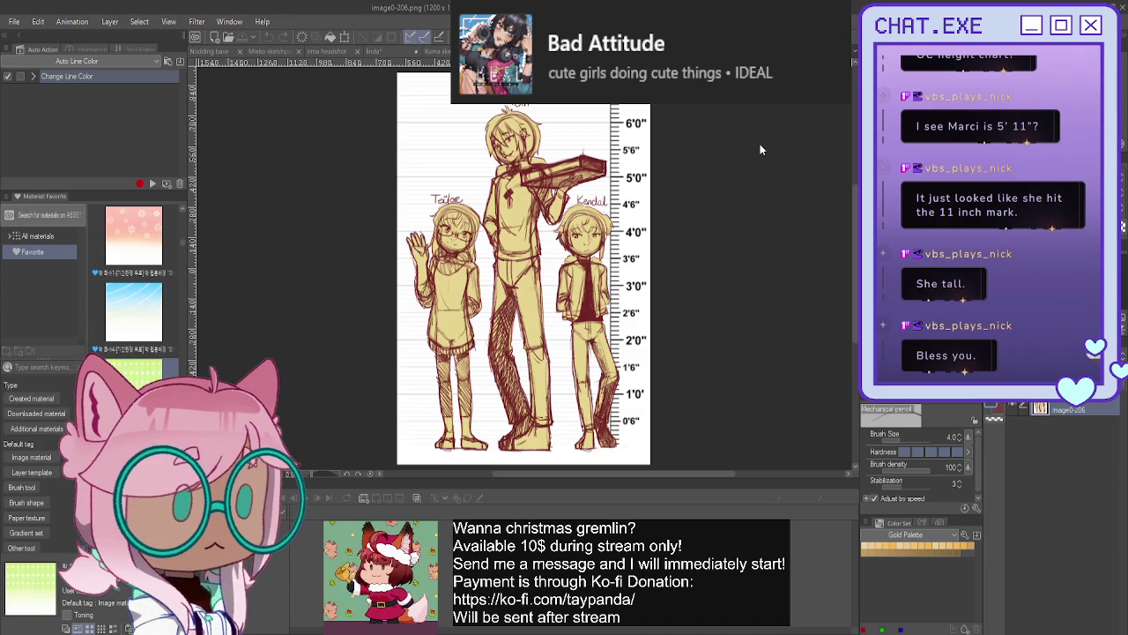
- Paste the purple sketch from image0 (22).png into the glasses-character drawing as a new layer
{"action": "key", "text": "ctrl+Tab"}
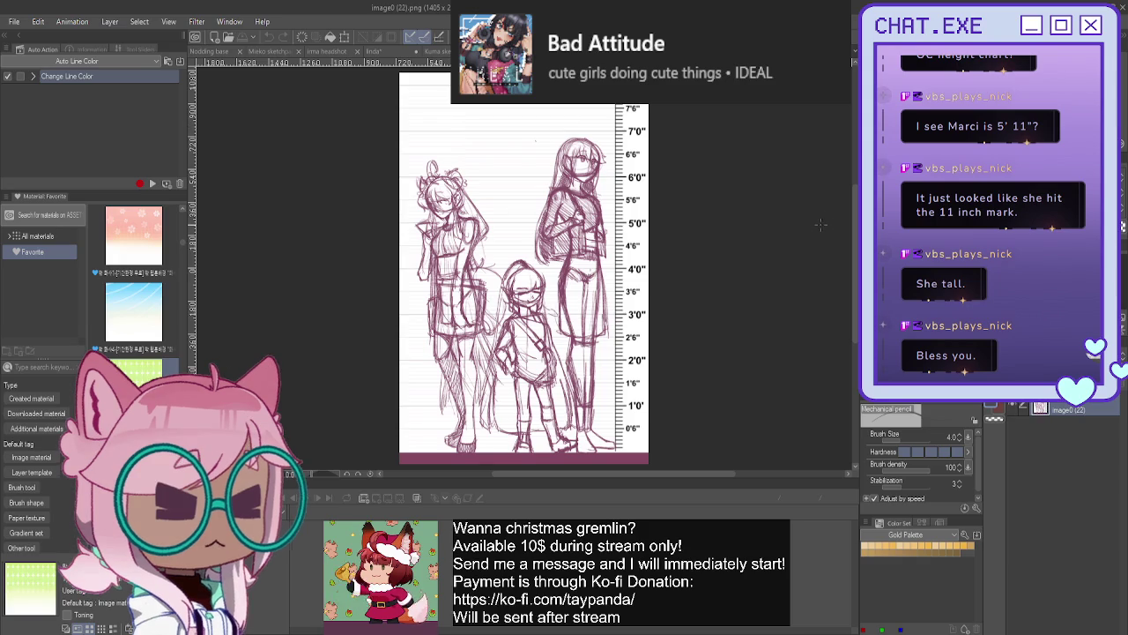
{"action": "key", "text": "ctrl+Tab"}
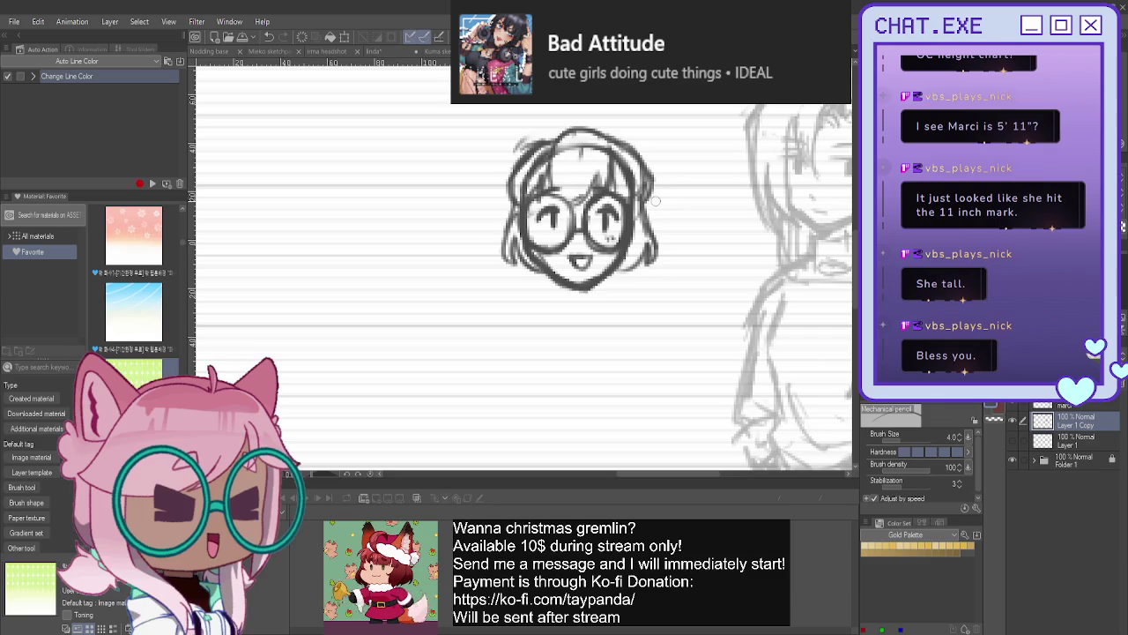
{"action": "scroll", "coordinate": [657, 201], "scroll_direction": "down", "scroll_amount": 2}
{"action": "scroll", "coordinate": [749, 335], "scroll_direction": "down", "scroll_amount": 2}
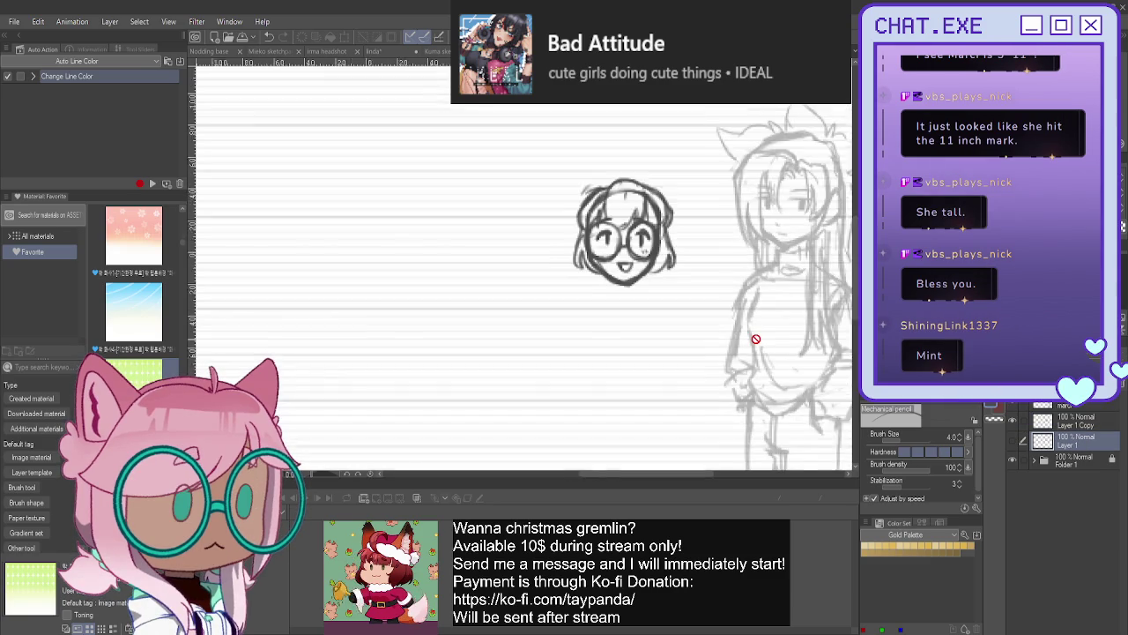
{"action": "scroll", "coordinate": [756, 333], "scroll_direction": "down", "scroll_amount": 2}
{"action": "scroll", "coordinate": [753, 332], "scroll_direction": "down", "scroll_amount": 1}
{"action": "scroll", "coordinate": [758, 335], "scroll_direction": "down", "scroll_amount": 1}
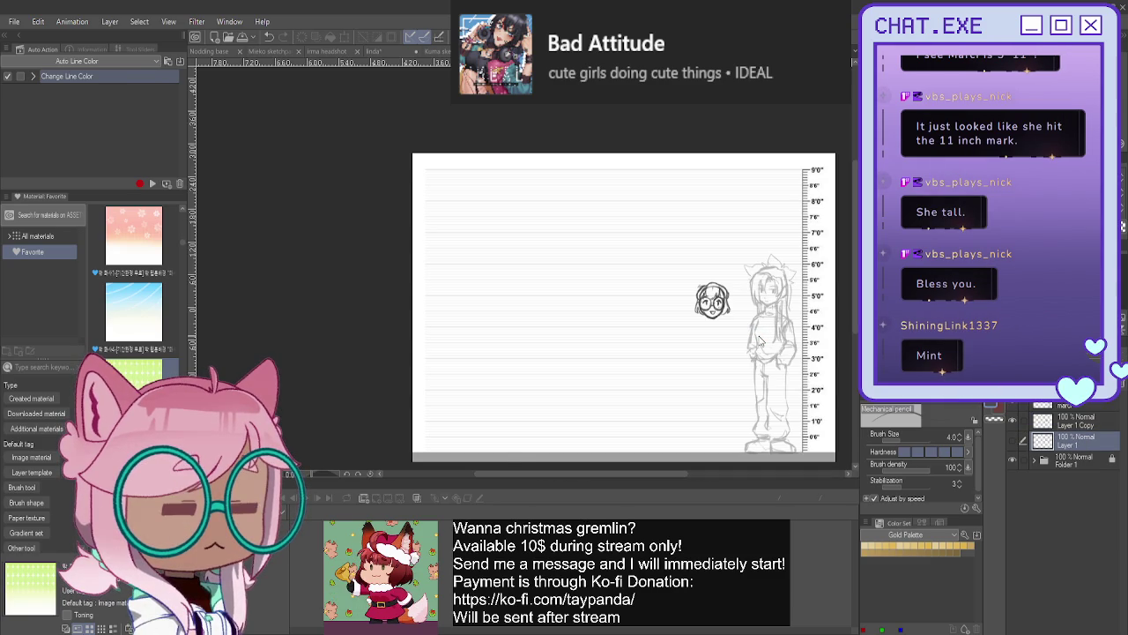
{"action": "key", "text": "ctrl+v"}
{"action": "scroll", "coordinate": [758, 335], "scroll_direction": "down", "scroll_amount": 1}
{"action": "scroll", "coordinate": [754, 314], "scroll_direction": "down", "scroll_amount": 2}
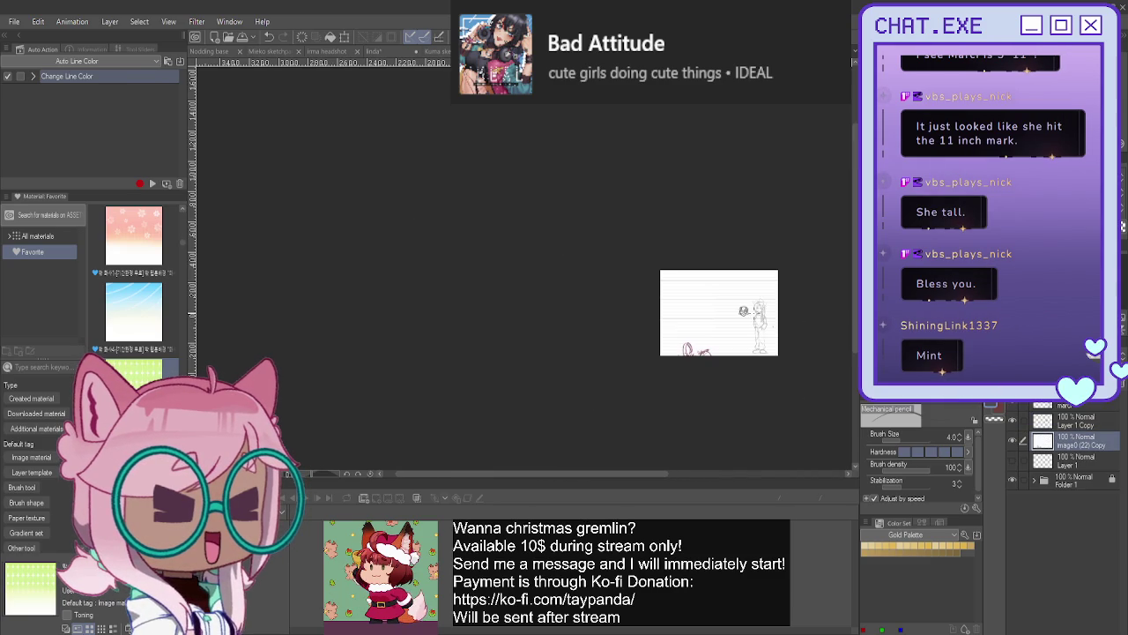
- Scale the pasted purple sketch down and nudge it right with Scale/Rotate
{"action": "key", "text": "ctrl+t"}
{"action": "mouse_move", "coordinate": [756, 318]}
{"action": "left_mouse_down"}
{"action": "mouse_move", "coordinate": [767, 432]}
{"action": "mouse_move", "coordinate": [707, 301]}
{"action": "left_mouse_up"}
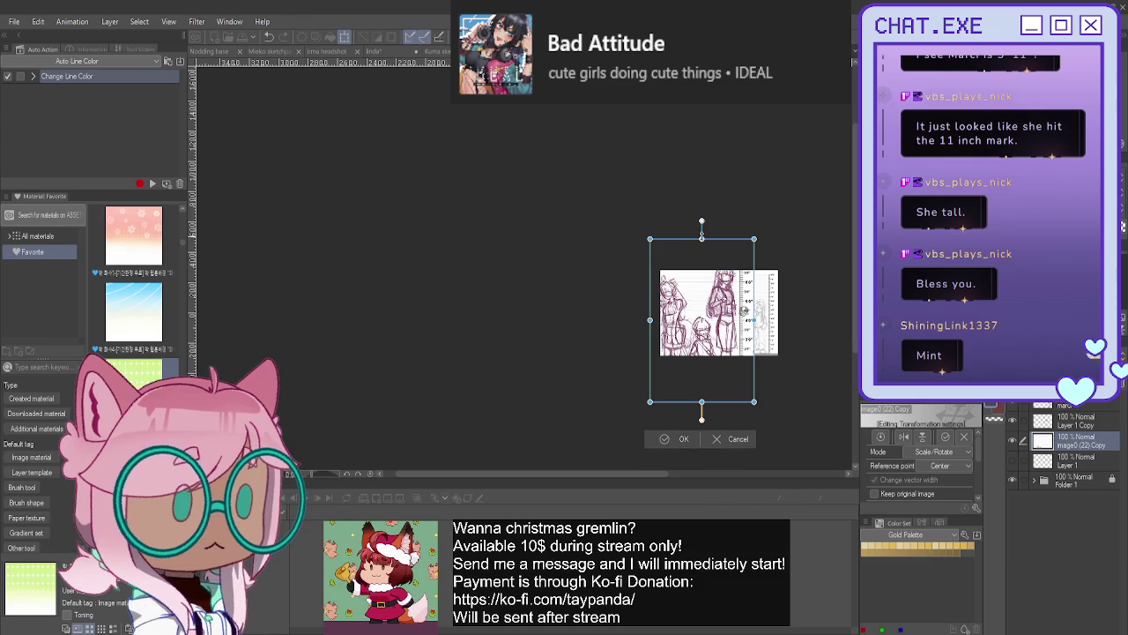
{"action": "left_click_drag", "start_coordinate": [703, 398], "coordinate": [696, 328]}
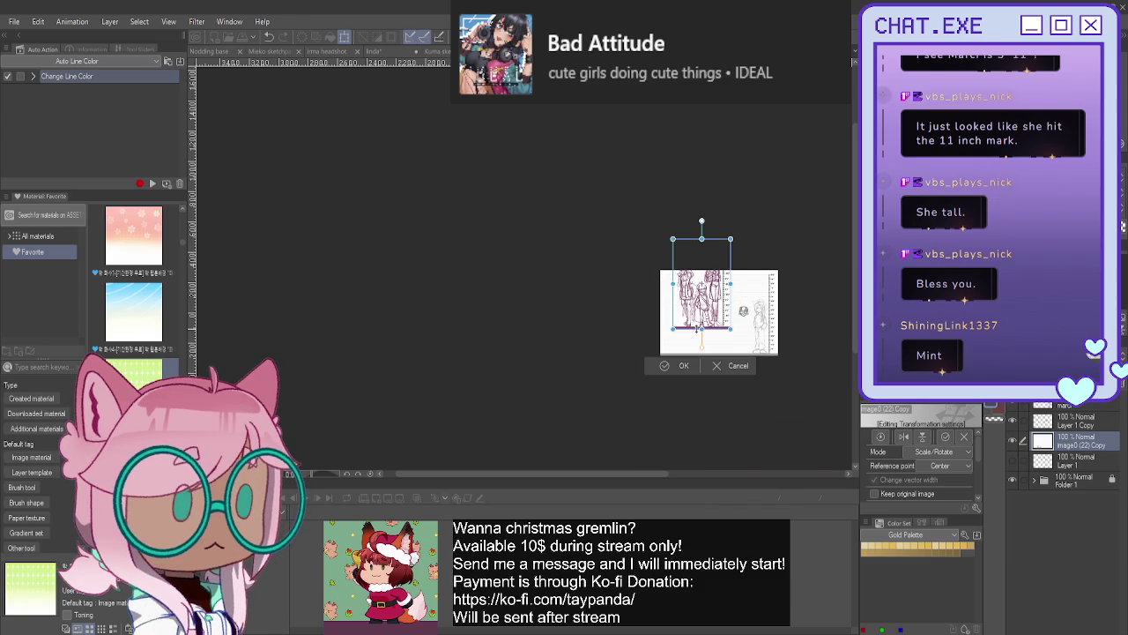
{"action": "scroll", "coordinate": [699, 355], "scroll_direction": "up", "scroll_amount": 2}
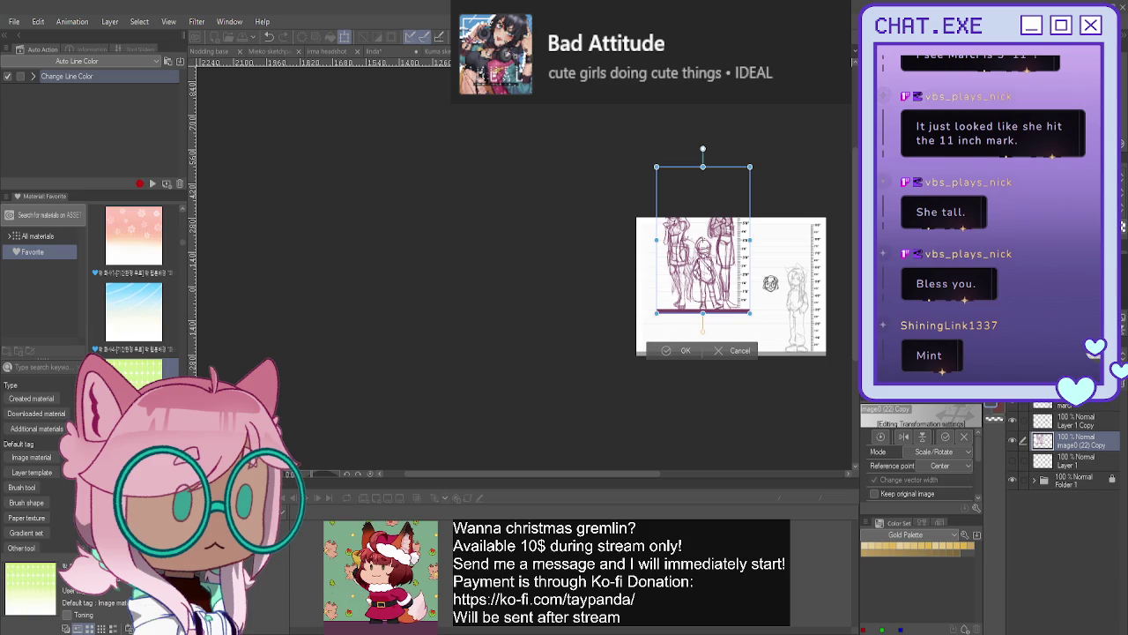
{"action": "left_click_drag", "start_coordinate": [671, 295], "coordinate": [704, 293]}
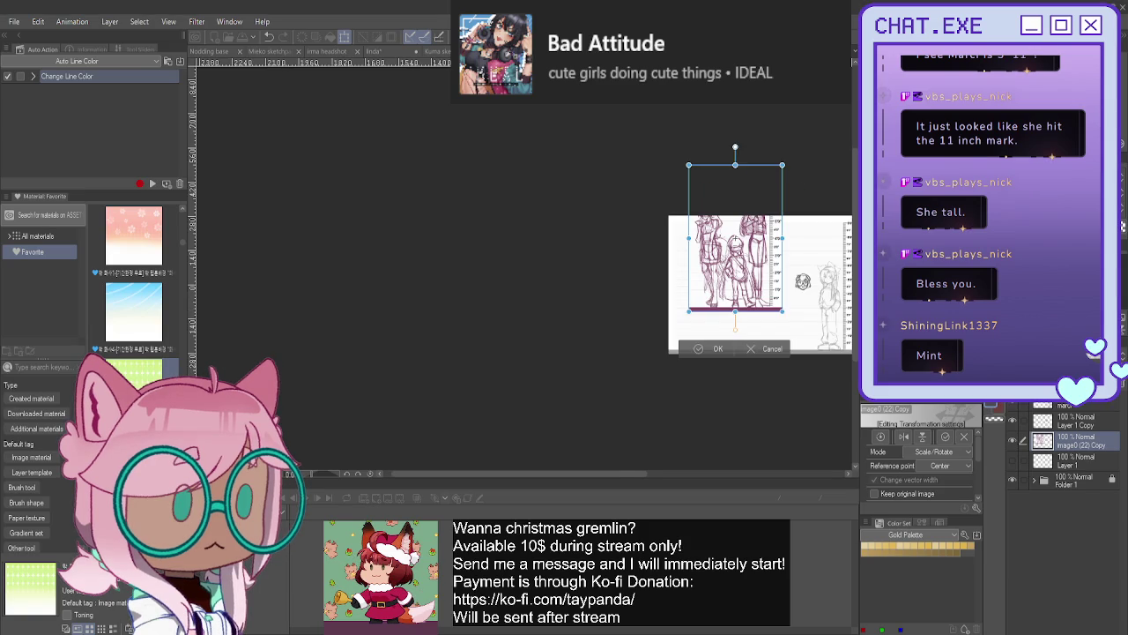
{"action": "scroll", "coordinate": [798, 280], "scroll_direction": "up", "scroll_amount": 2}
{"action": "scroll", "coordinate": [789, 279], "scroll_direction": "up", "scroll_amount": 1}
{"action": "scroll", "coordinate": [780, 277], "scroll_direction": "up", "scroll_amount": 2}
{"action": "scroll", "coordinate": [764, 273], "scroll_direction": "up", "scroll_amount": 1}
{"action": "left_click_drag", "start_coordinate": [762, 271], "coordinate": [773, 275]}
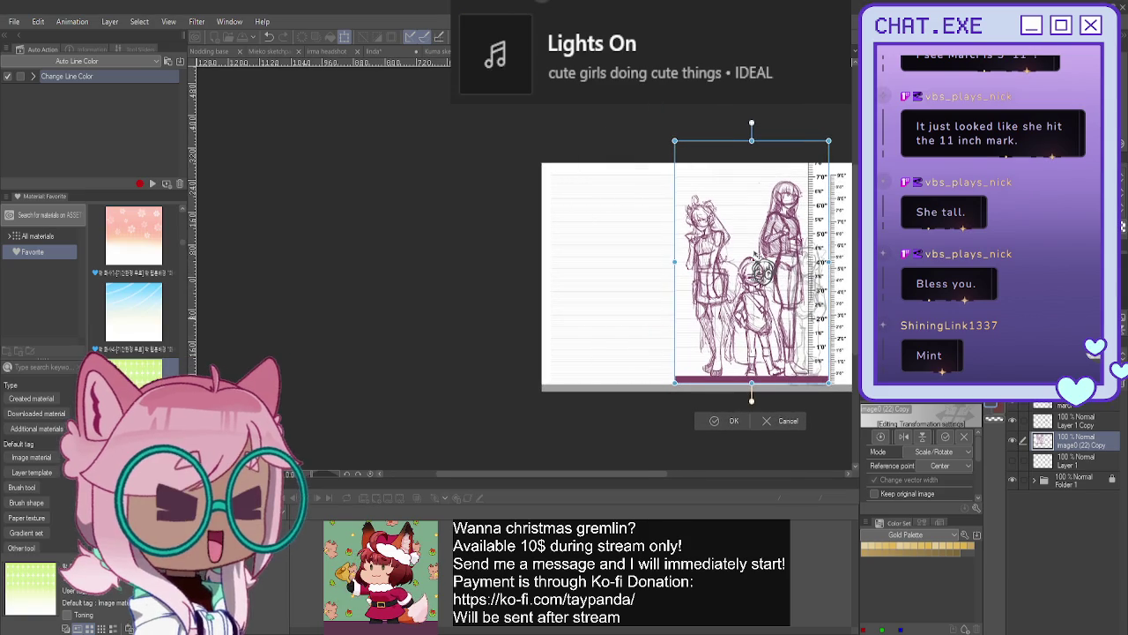
{"action": "left_click_drag", "start_coordinate": [776, 141], "coordinate": [776, 176]}
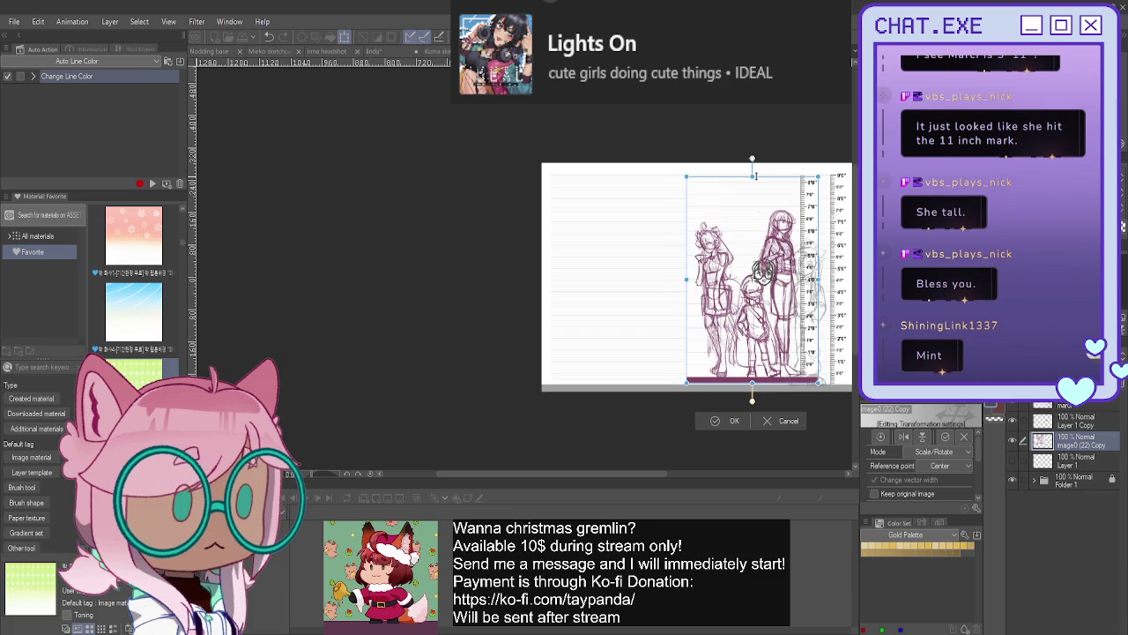
- Rest the purple sketch's base on the page bottom, fit its height to the ruler, and apply
{"action": "scroll", "coordinate": [763, 271], "scroll_direction": "right", "scroll_amount": 2}
{"action": "scroll", "coordinate": [724, 230], "scroll_direction": "up", "scroll_amount": 1}
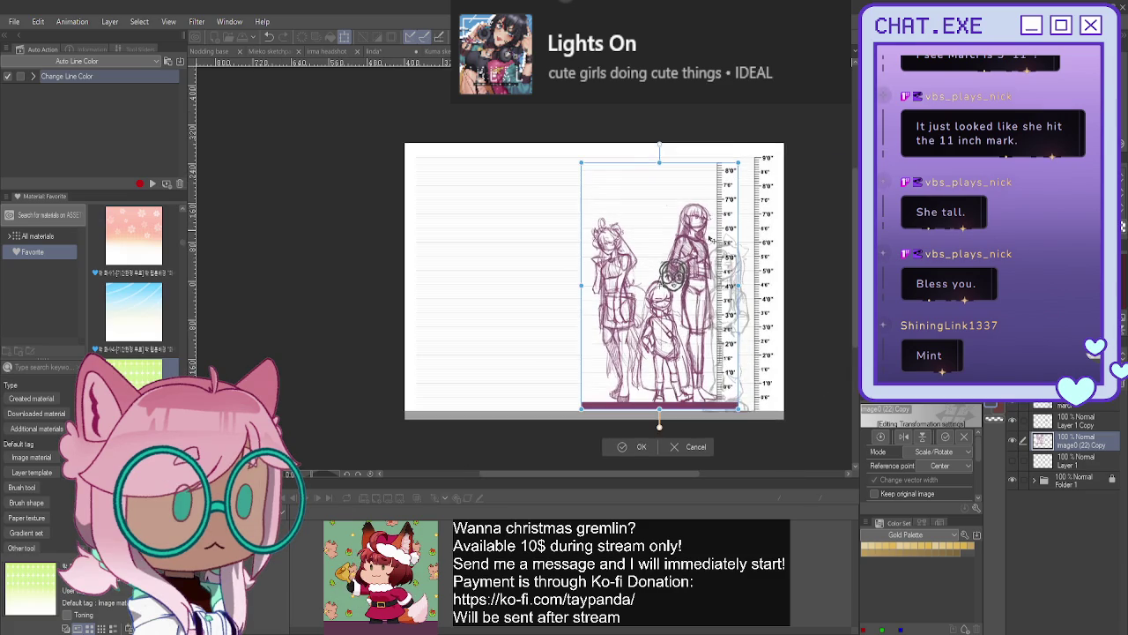
{"action": "scroll", "coordinate": [721, 247], "scroll_direction": "up", "scroll_amount": 1}
{"action": "scroll", "coordinate": [718, 263], "scroll_direction": "up", "scroll_amount": 1}
{"action": "left_click_drag", "start_coordinate": [718, 262], "coordinate": [760, 263]}
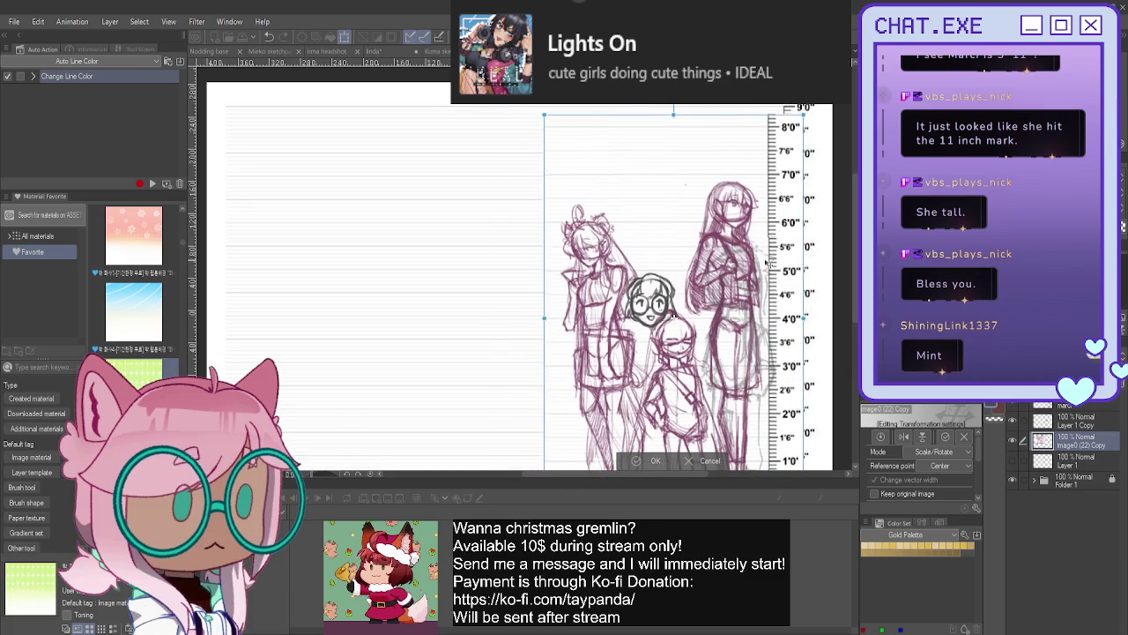
{"action": "scroll", "coordinate": [760, 264], "scroll_direction": "down", "scroll_amount": 1}
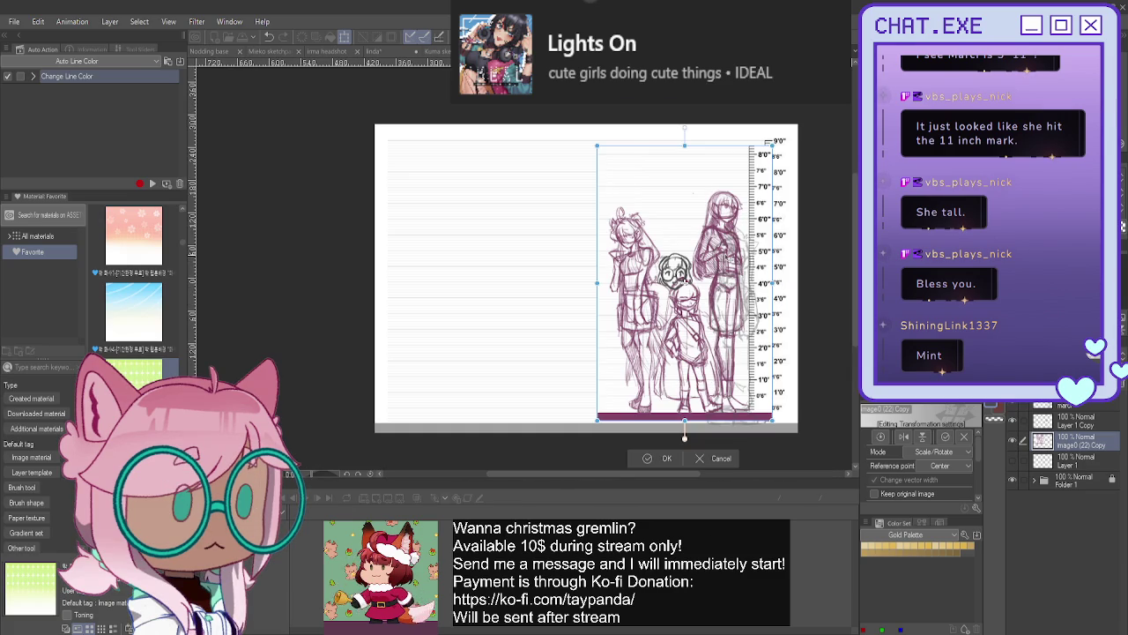
{"action": "left_click_drag", "start_coordinate": [685, 432], "coordinate": [685, 444]}
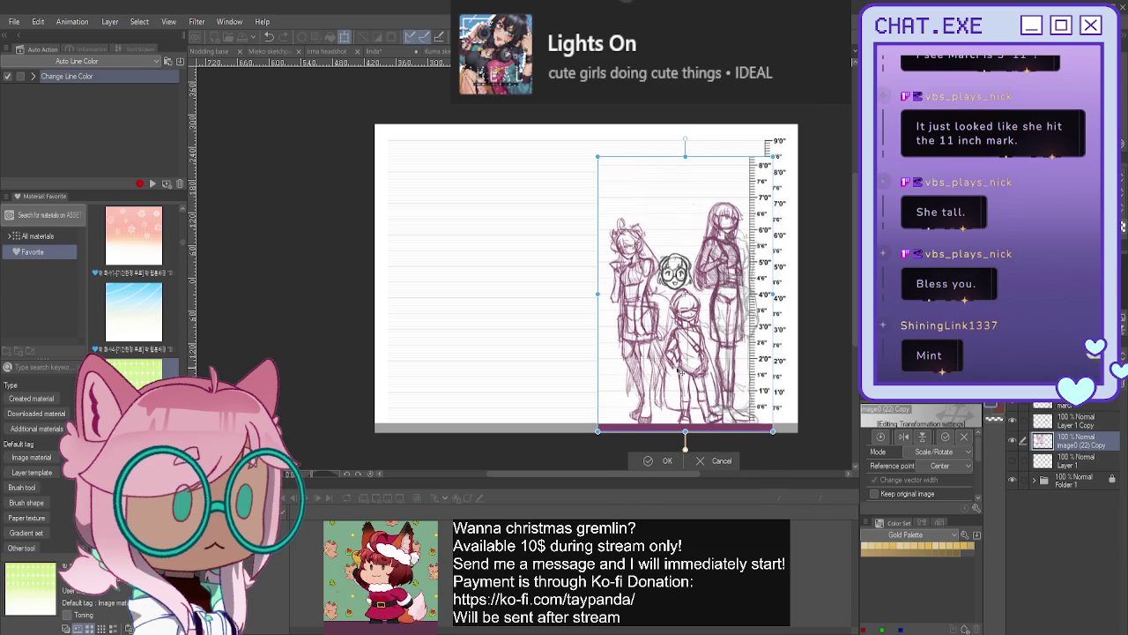
{"action": "left_click_drag", "start_coordinate": [685, 156], "coordinate": [684, 162]}
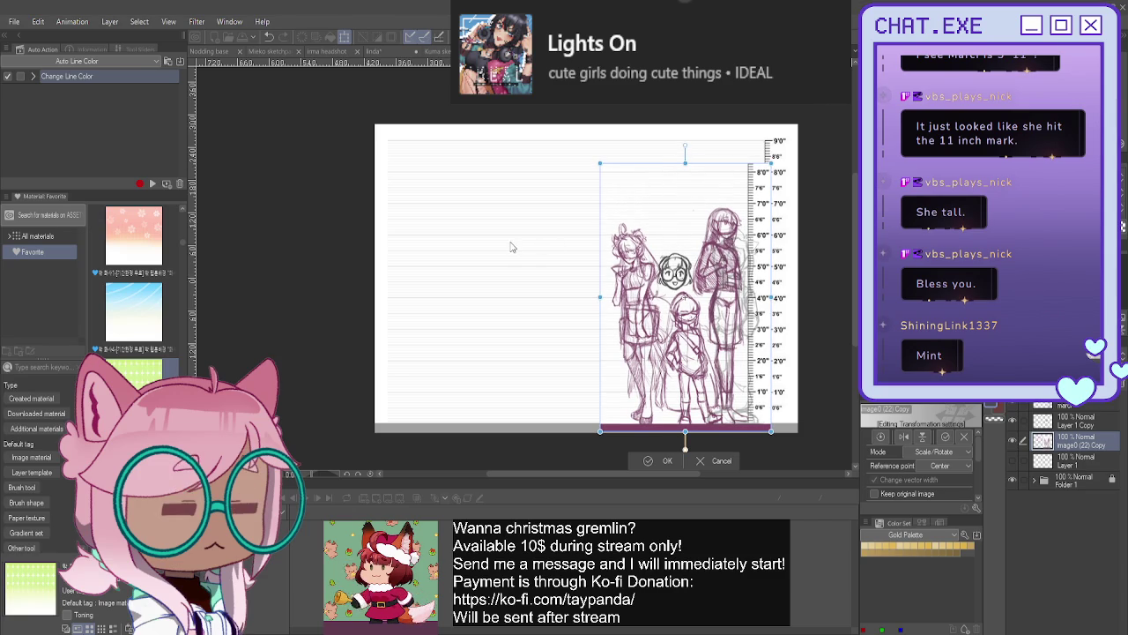
{"action": "key", "text": "Return"}
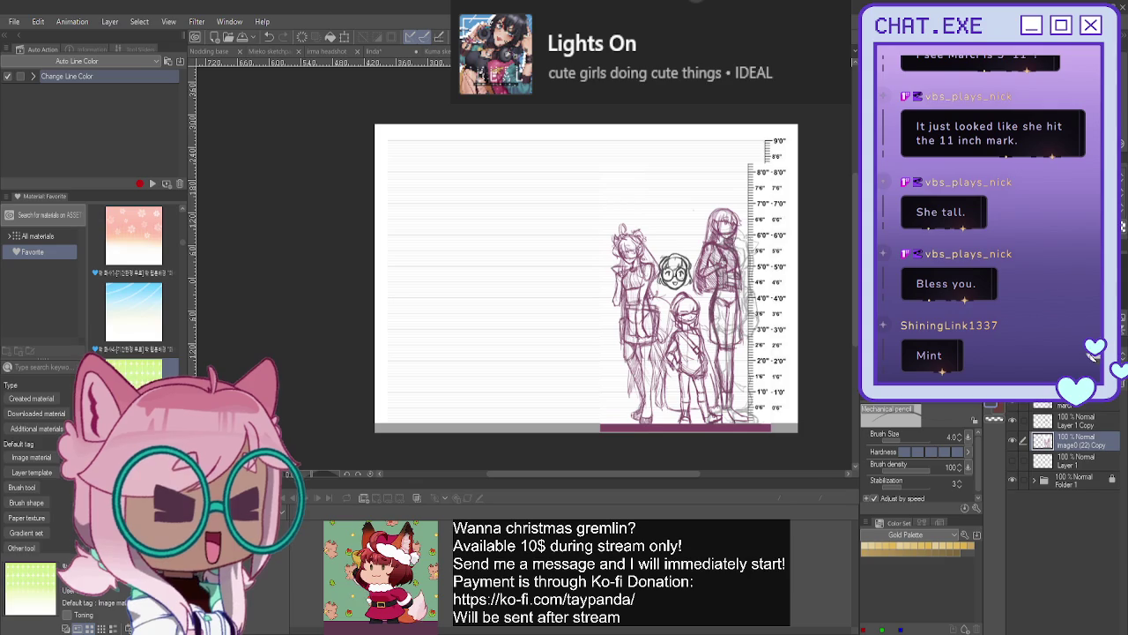
- Lower the purple sketch layer to 59% opacity and move the sketches left, uncovering the grey sketch
{"action": "left_click_drag", "start_coordinate": [1093, 393], "coordinate": [1057, 393]}
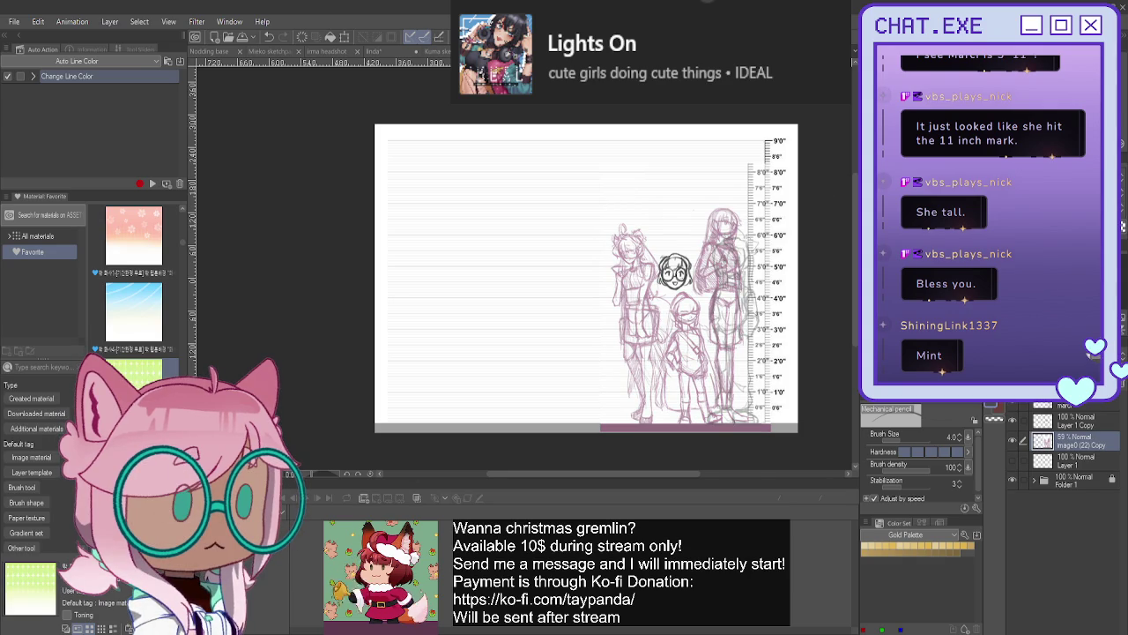
{"action": "left_click_drag", "start_coordinate": [564, 300], "coordinate": [526, 338]}
{"action": "key", "text": "k"}
{"action": "left_click_drag", "start_coordinate": [621, 356], "coordinate": [641, 356]}
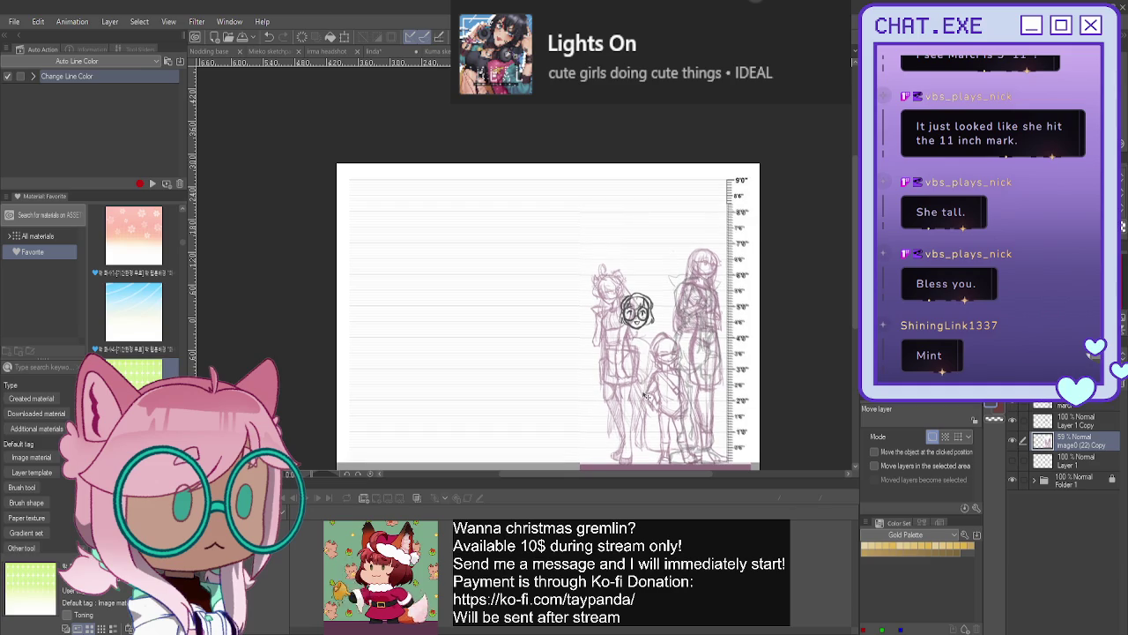
{"action": "left_click_drag", "start_coordinate": [642, 389], "coordinate": [643, 393]}
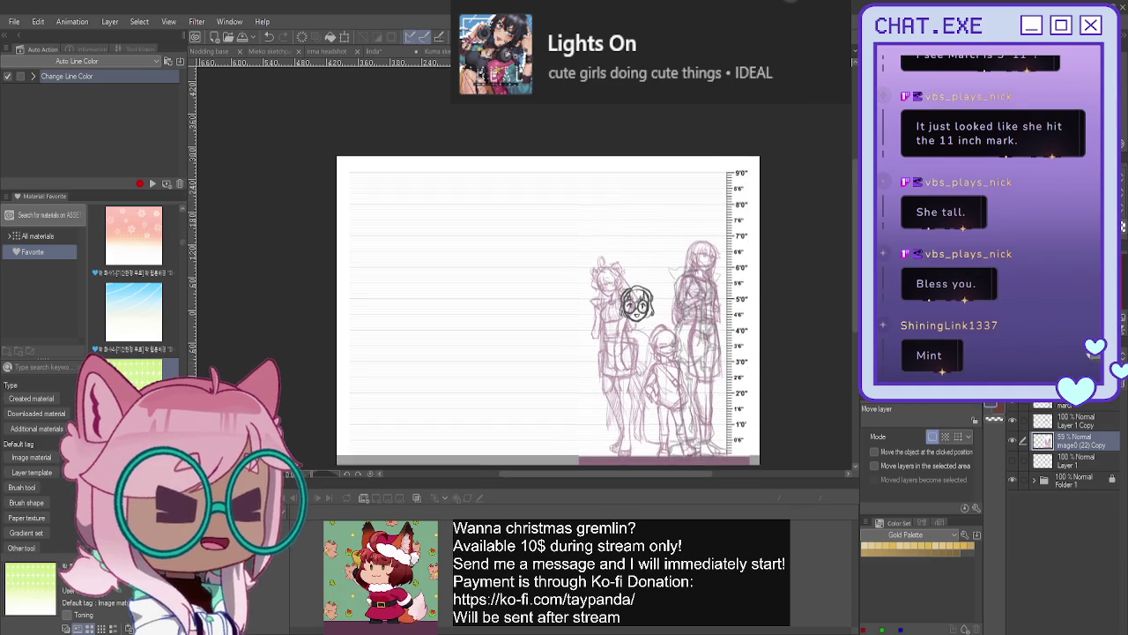
{"action": "left_click_drag", "start_coordinate": [636, 378], "coordinate": [676, 338]}
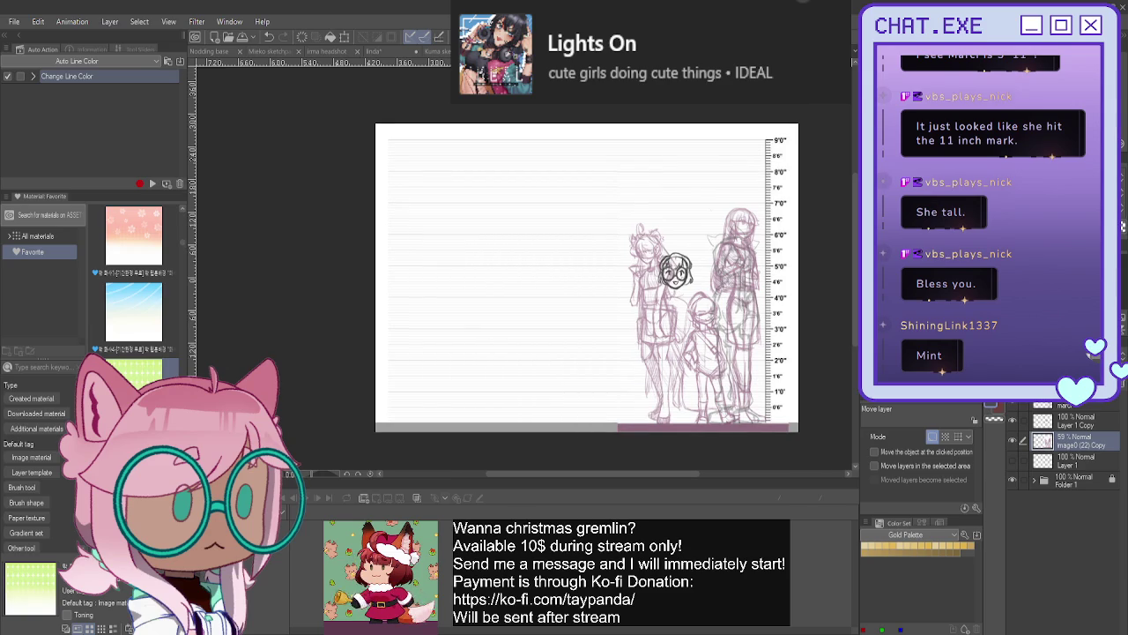
{"action": "mouse_move", "coordinate": [670, 394]}
{"action": "left_mouse_down"}
{"action": "mouse_move", "coordinate": [535, 408]}
{"action": "mouse_move", "coordinate": [553, 407]}
{"action": "left_mouse_up"}
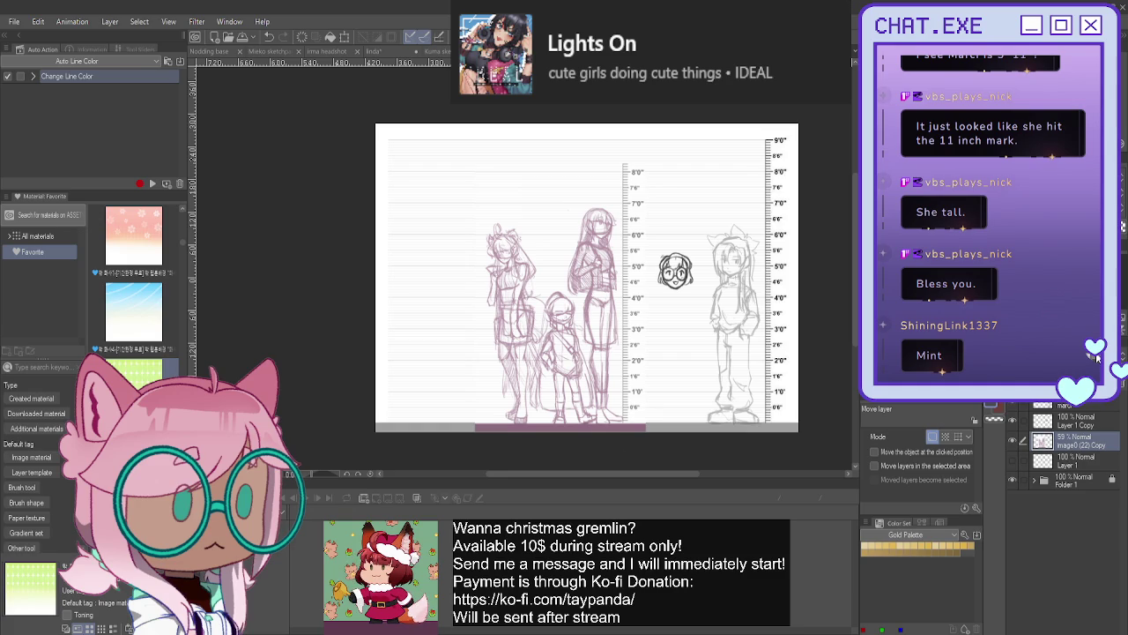
- Lasso the extra height ruler beside the purple sketches and clear it
{"action": "key", "text": "m"}
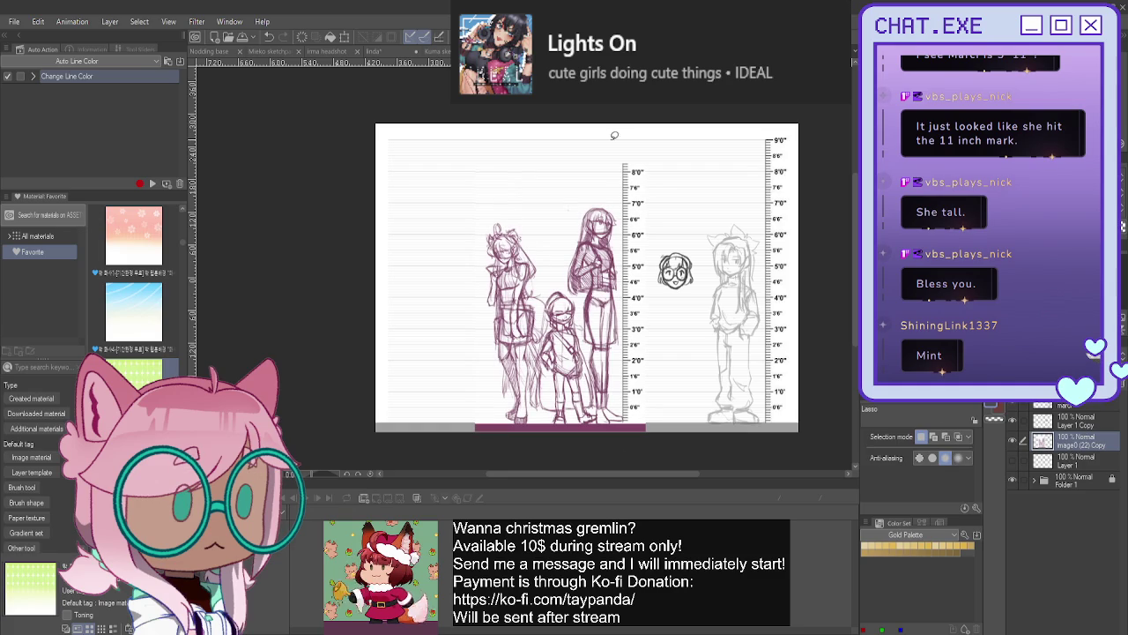
{"action": "mouse_move", "coordinate": [651, 155]}
{"action": "left_mouse_down"}
{"action": "mouse_move", "coordinate": [626, 439]}
{"action": "mouse_move", "coordinate": [626, 424]}
{"action": "left_mouse_up"}
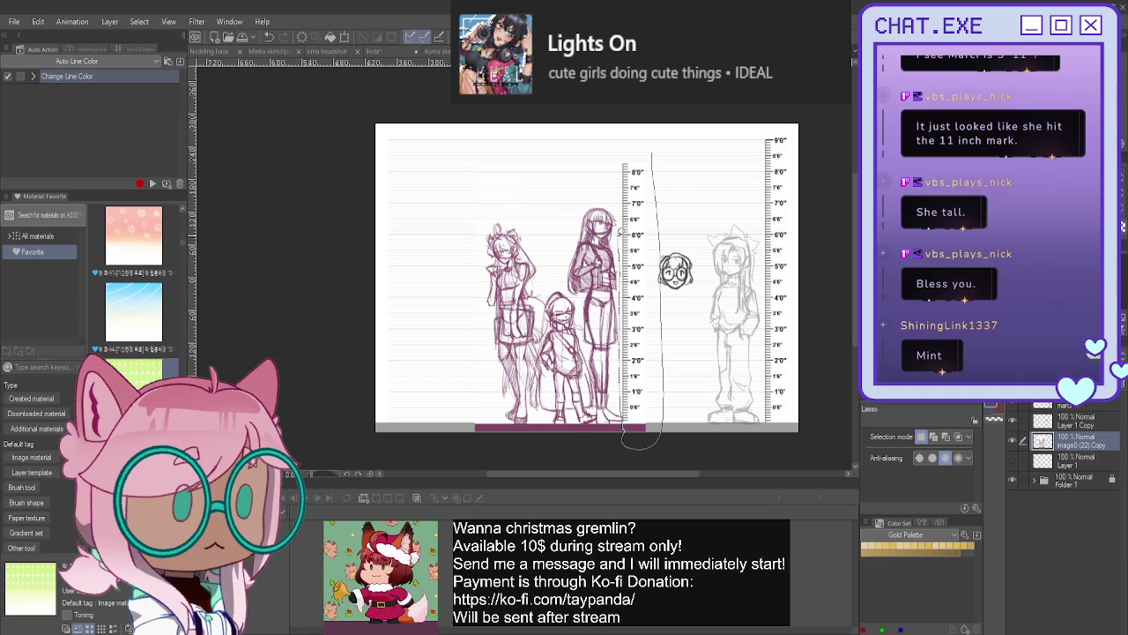
{"action": "left_click_drag", "start_coordinate": [622, 161], "coordinate": [624, 155]}
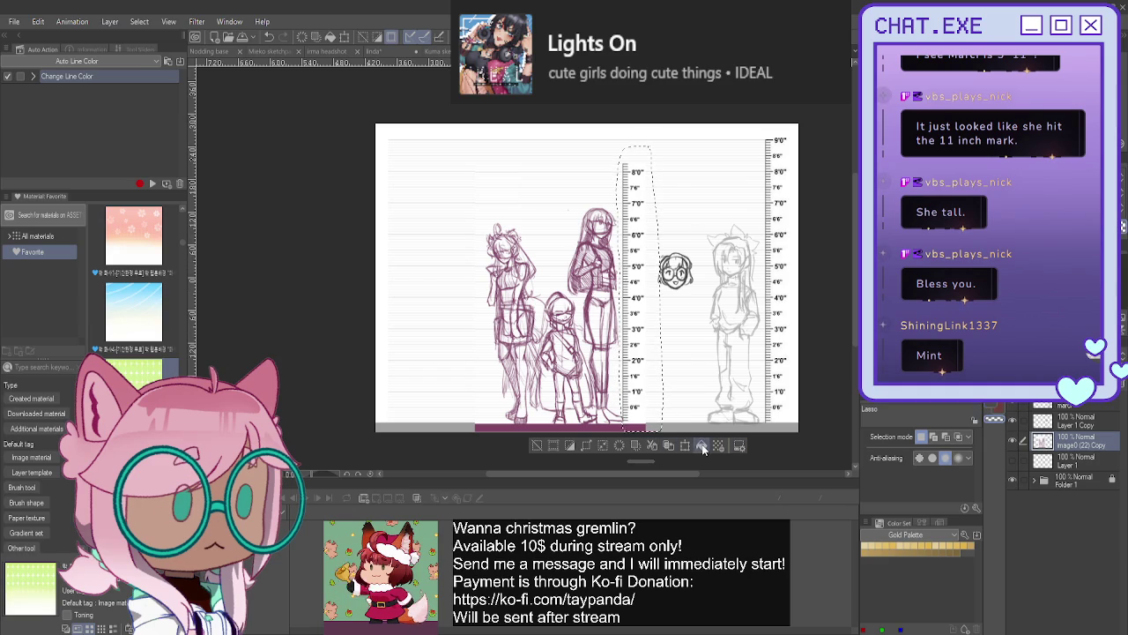
{"action": "left_click", "coordinate": [637, 446]}
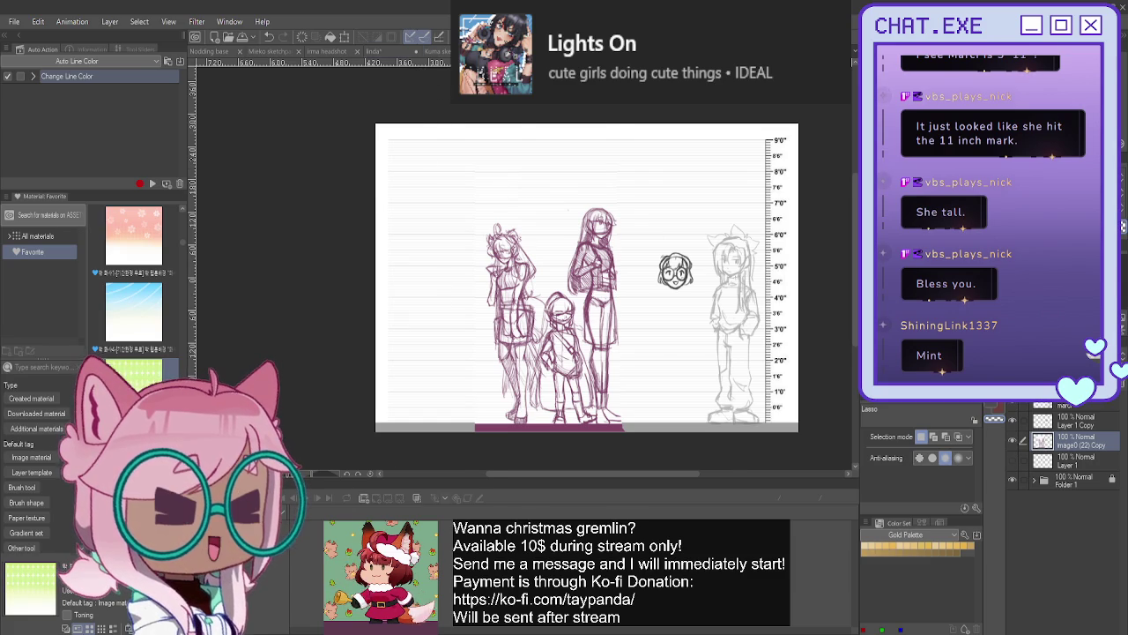
- Paste the image0-206.png reference trio into the height chart drawing
{"action": "key", "text": "ctrl+Tab"}
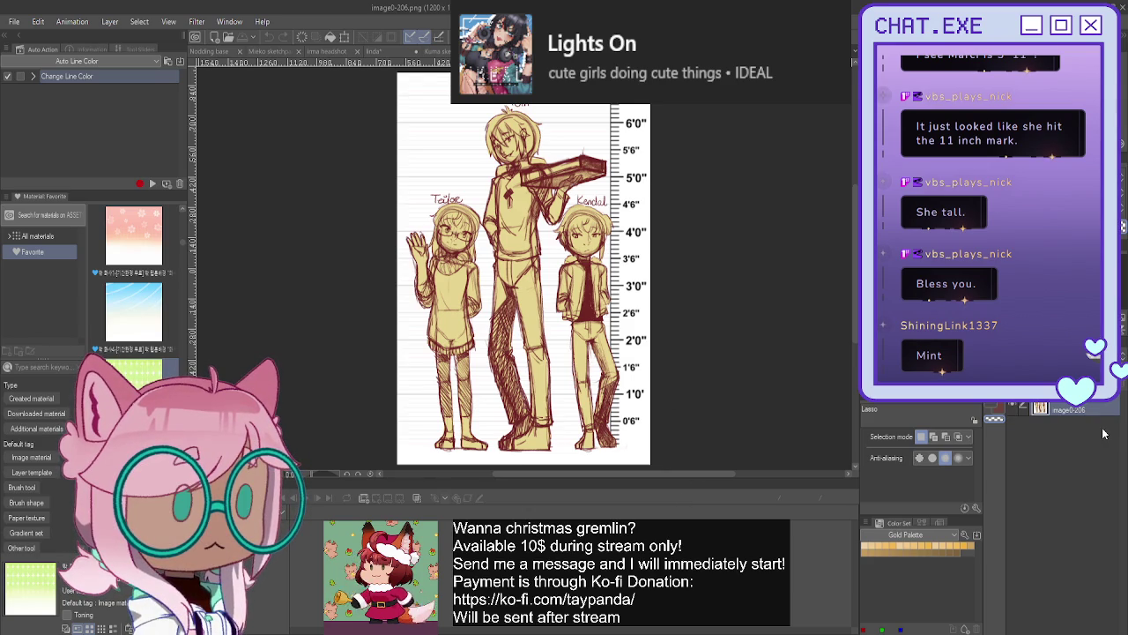
{"action": "key", "text": "ctrl+Tab"}
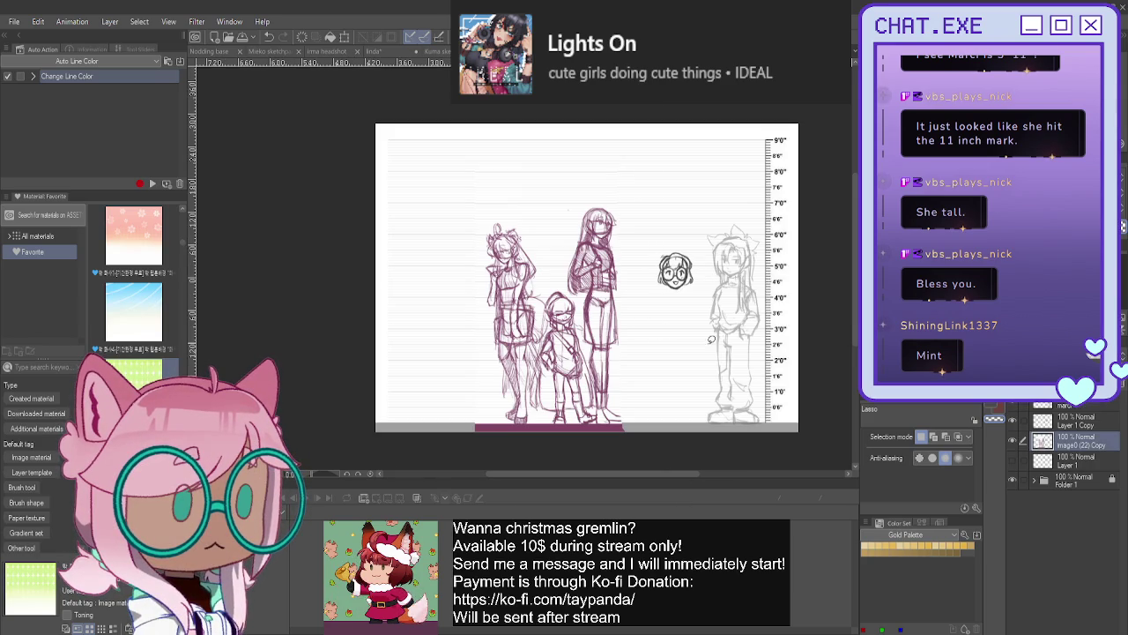
{"action": "key", "text": "ctrl+Tab"}
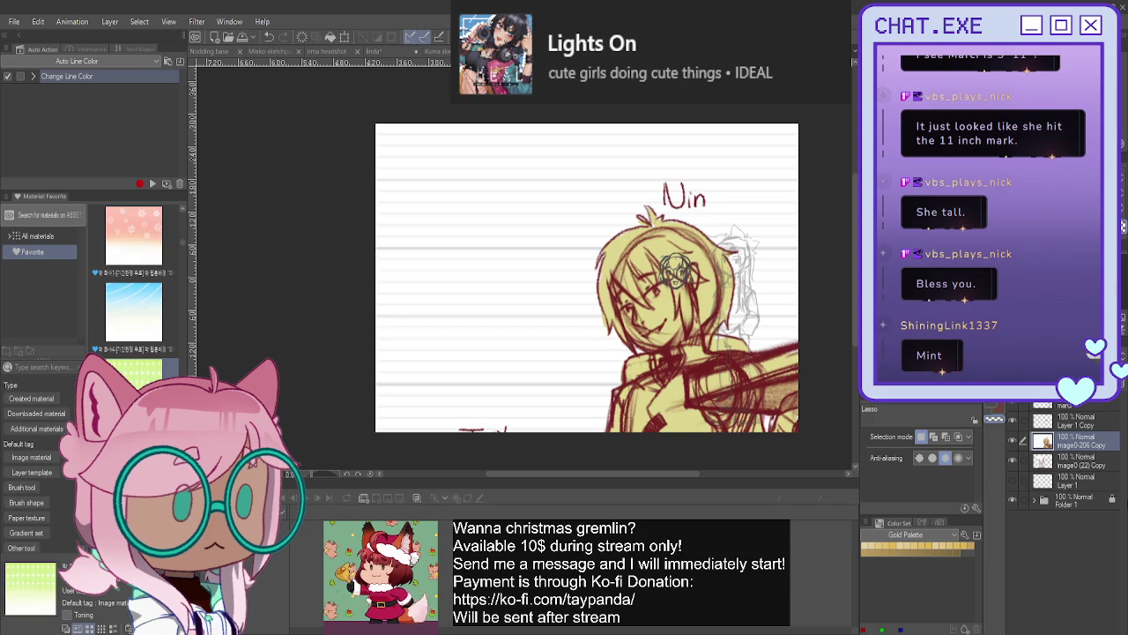
- Scale the pasted reference to match the ruler and place it at the chart's right
{"action": "key", "text": "ctrl+t"}
{"action": "left_click_drag", "start_coordinate": [692, 122], "coordinate": [660, 162]}
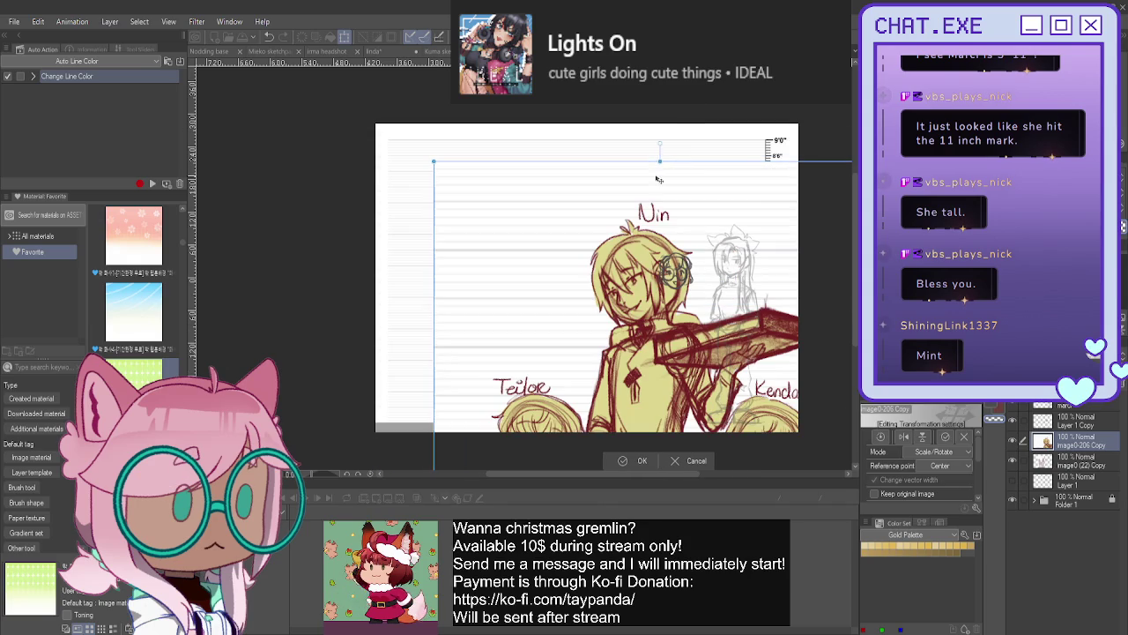
{"action": "mouse_move", "coordinate": [657, 180]}
{"action": "left_mouse_down"}
{"action": "mouse_move", "coordinate": [587, 198]}
{"action": "mouse_move", "coordinate": [579, 365]}
{"action": "mouse_move", "coordinate": [647, 344]}
{"action": "left_mouse_up"}
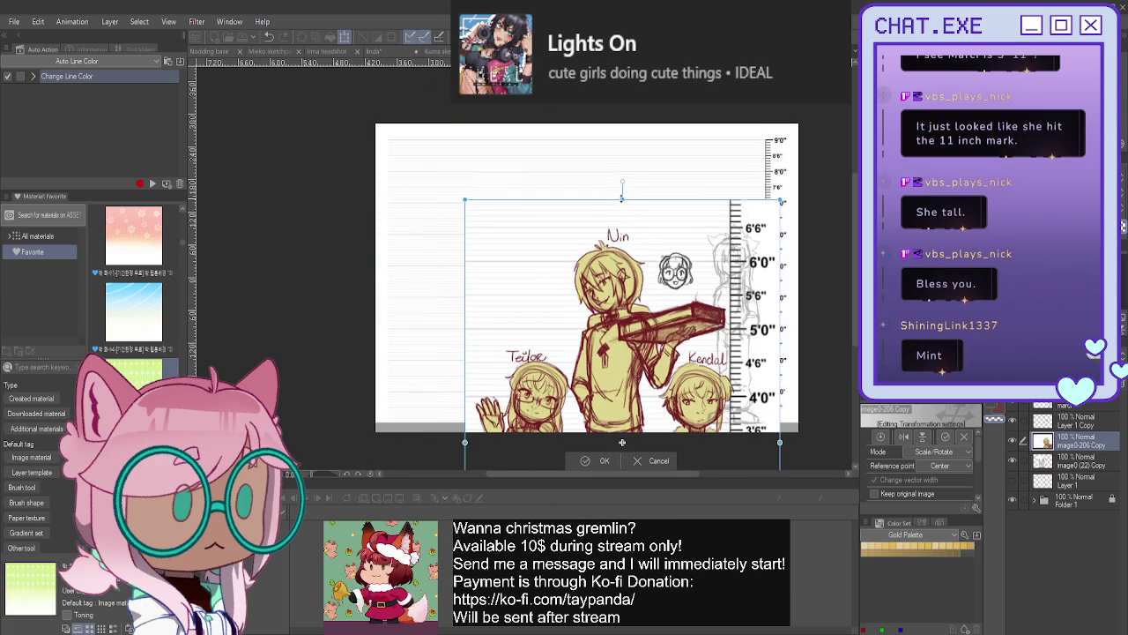
{"action": "mouse_move", "coordinate": [621, 442]}
{"action": "left_mouse_down"}
{"action": "mouse_move", "coordinate": [690, 186]}
{"action": "mouse_move", "coordinate": [723, 169]}
{"action": "left_mouse_up"}
{"action": "left_click_drag", "start_coordinate": [706, 314], "coordinate": [665, 318]}
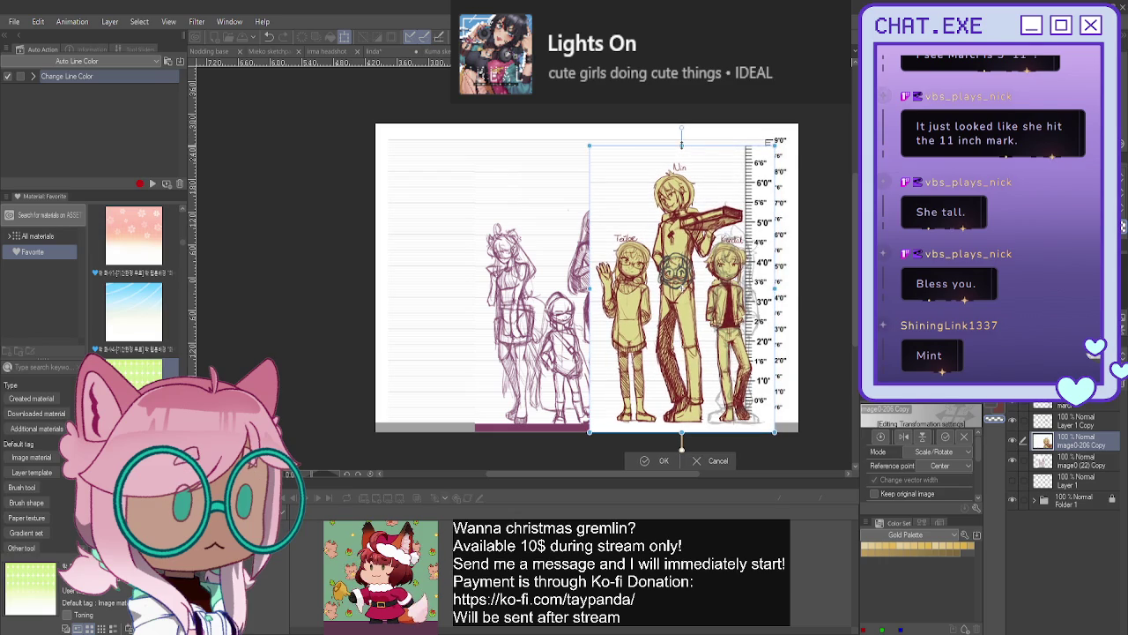
{"action": "left_click_drag", "start_coordinate": [682, 145], "coordinate": [681, 183]}
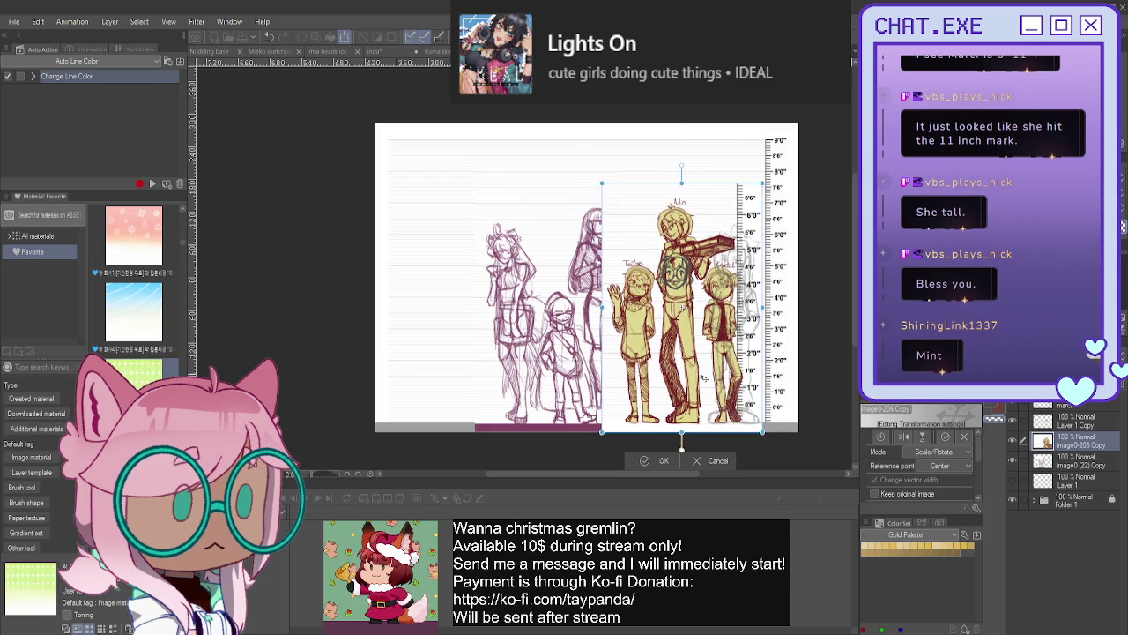
{"action": "left_click_drag", "start_coordinate": [702, 379], "coordinate": [713, 378]}
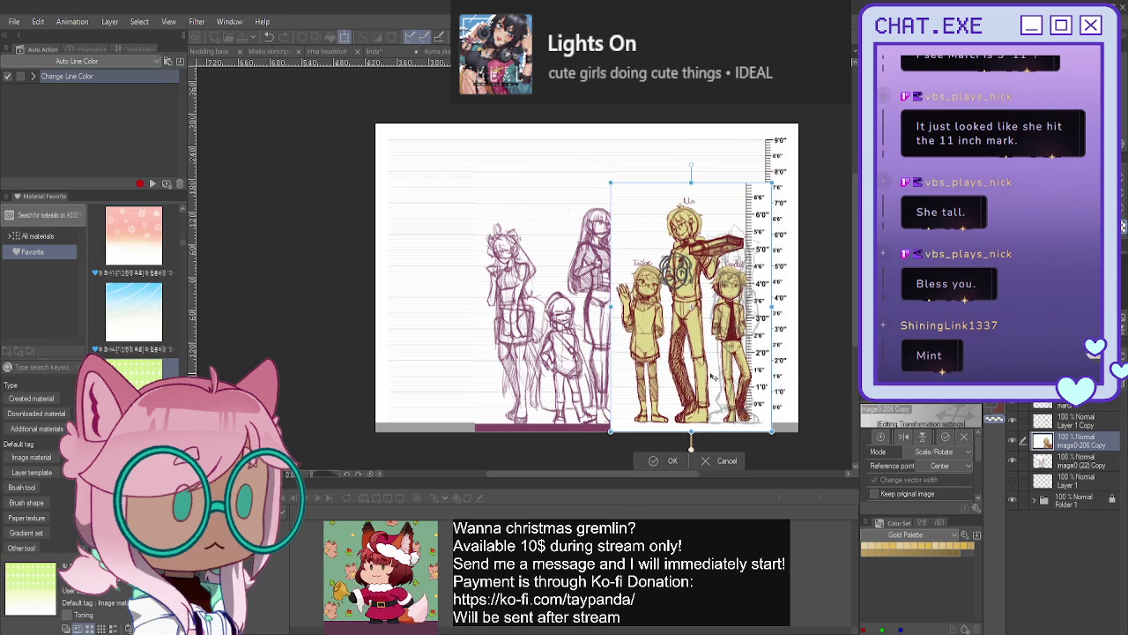
{"action": "left_click_drag", "start_coordinate": [691, 182], "coordinate": [692, 203]}
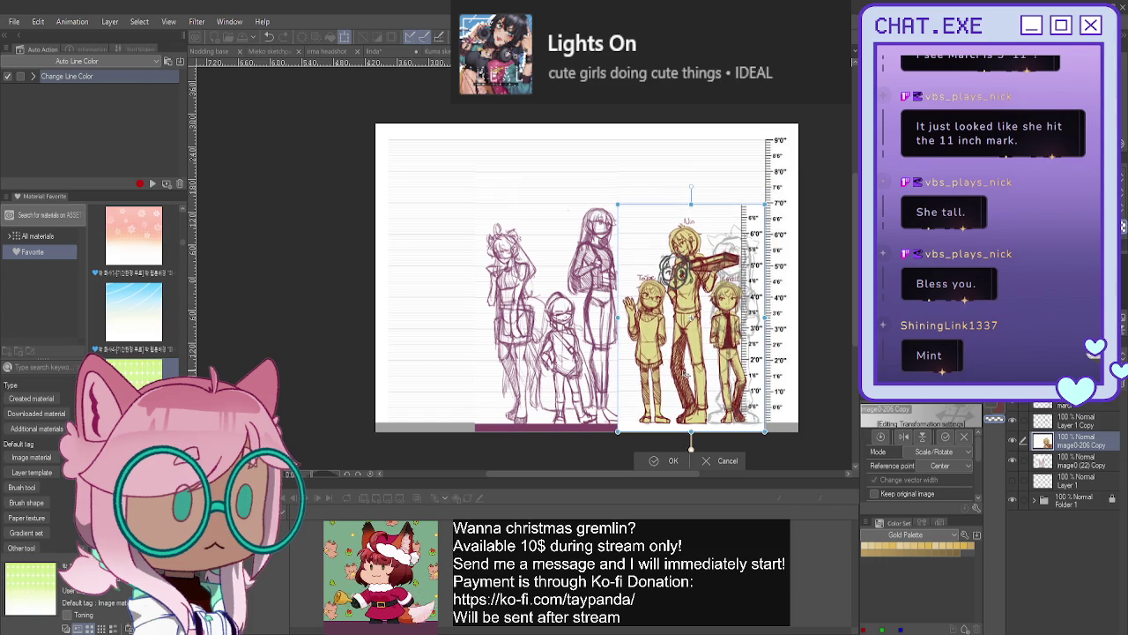
{"action": "key", "text": "Return"}
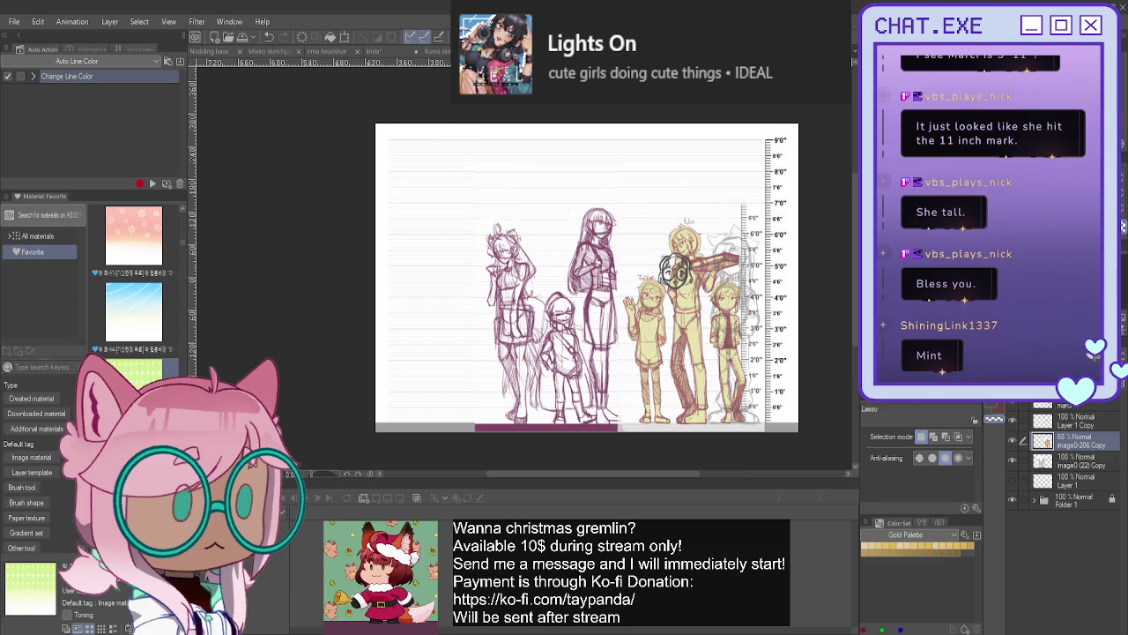
- Zoom out over the whole chart and nudge the yellow reference into place
{"action": "scroll", "coordinate": [780, 265], "scroll_direction": "up", "scroll_amount": 1}
{"action": "scroll", "coordinate": [780, 264], "scroll_direction": "up", "scroll_amount": 1}
{"action": "scroll", "coordinate": [780, 265], "scroll_direction": "up", "scroll_amount": 1}
{"action": "left_click_drag", "start_coordinate": [667, 414], "coordinate": [601, 384]}
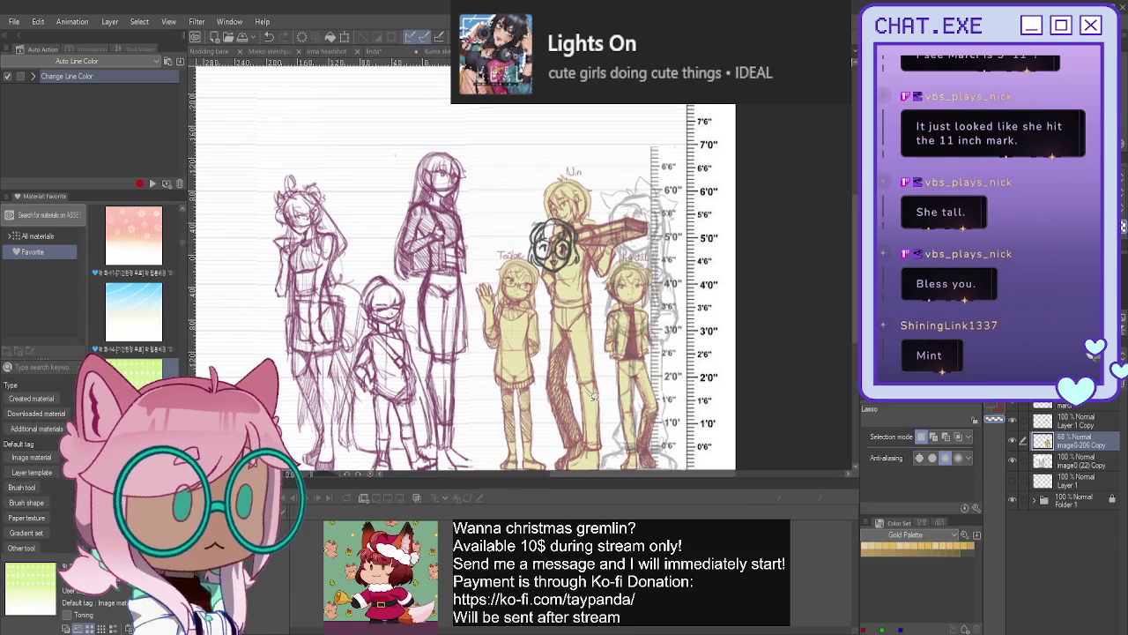
{"action": "key", "text": "ctrl+a"}
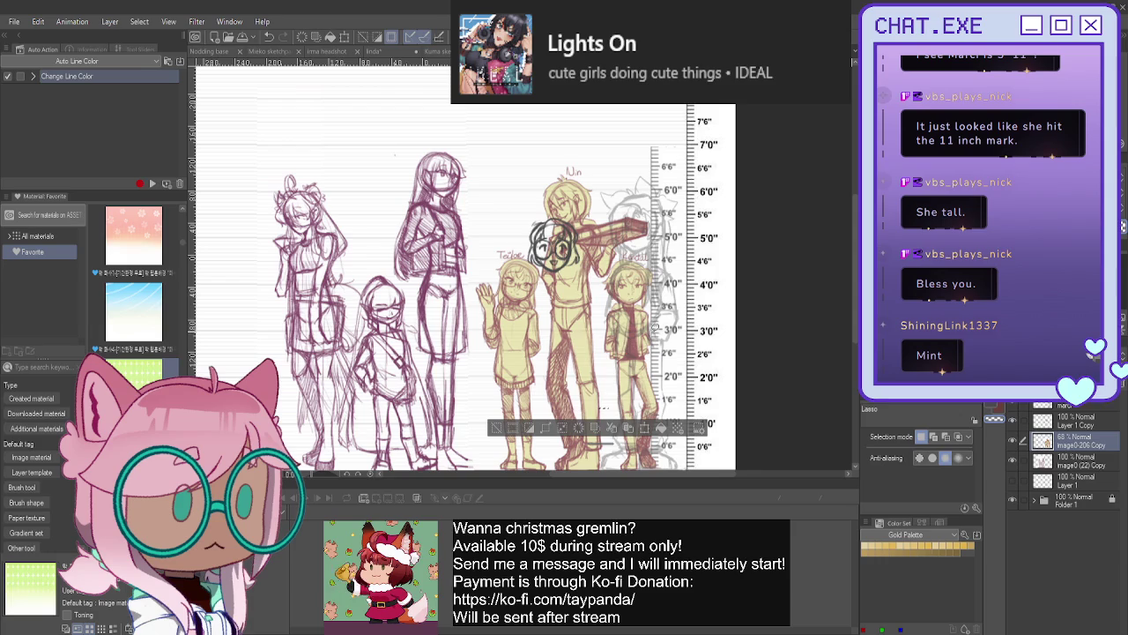
{"action": "key", "text": "k"}
{"action": "left_click", "coordinate": [498, 428]}
{"action": "mouse_move", "coordinate": [576, 384]}
{"action": "left_mouse_down"}
{"action": "mouse_move", "coordinate": [573, 411]}
{"action": "mouse_move", "coordinate": [607, 409]}
{"action": "mouse_move", "coordinate": [593, 410]}
{"action": "left_mouse_up"}
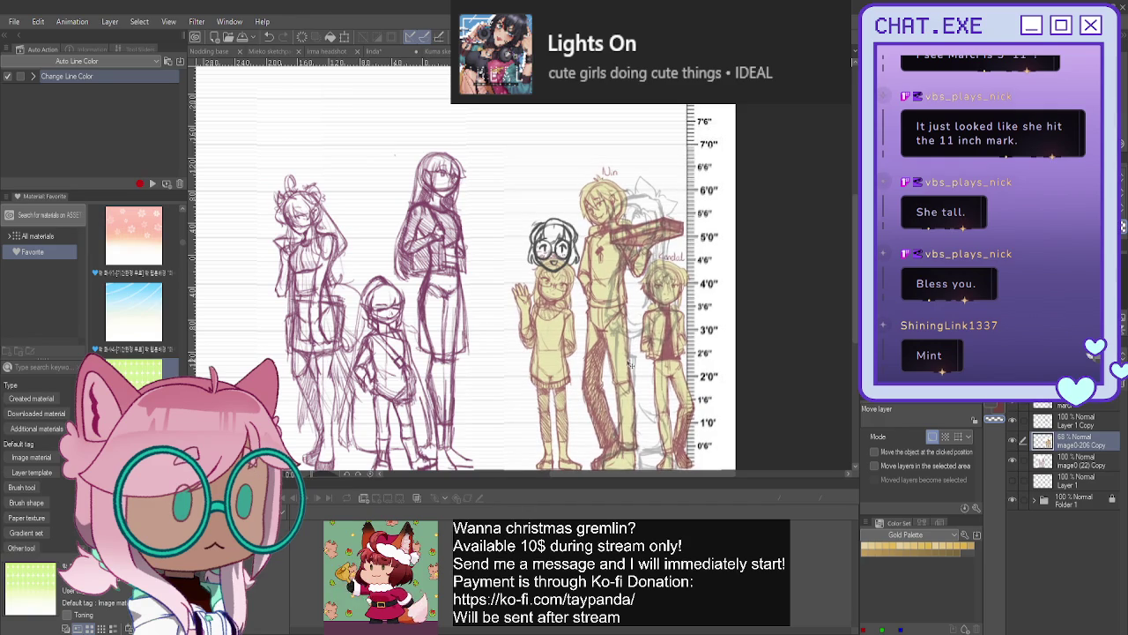
- Shrink the yellow reference slightly from the top and view the full sheet
{"action": "key", "text": "ctrl+t"}
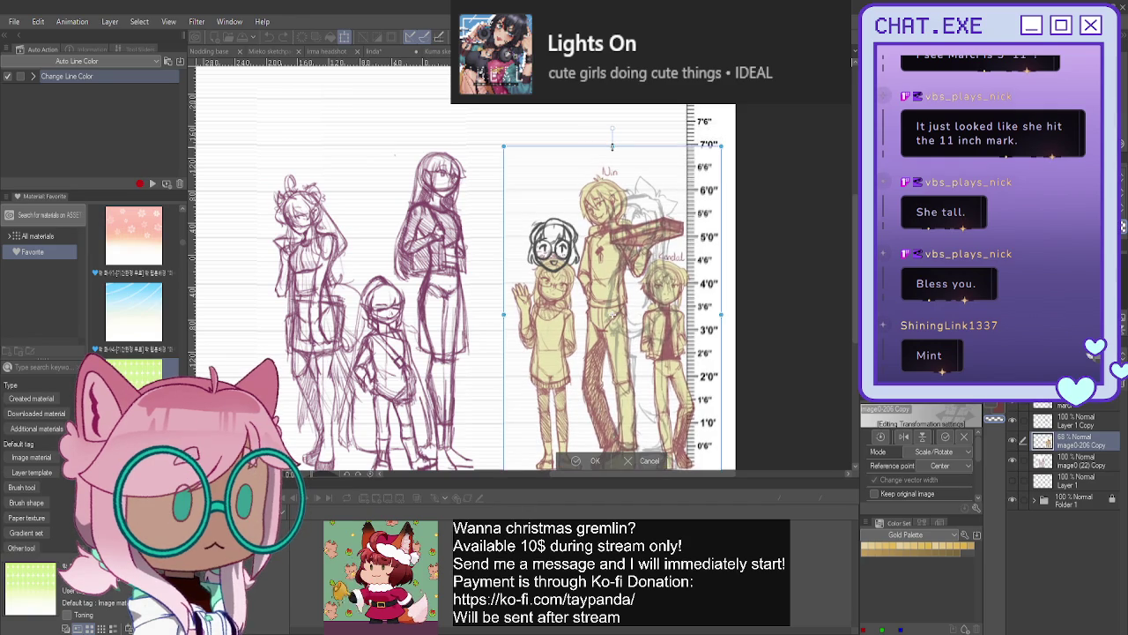
{"action": "left_click_drag", "start_coordinate": [612, 146], "coordinate": [612, 148]}
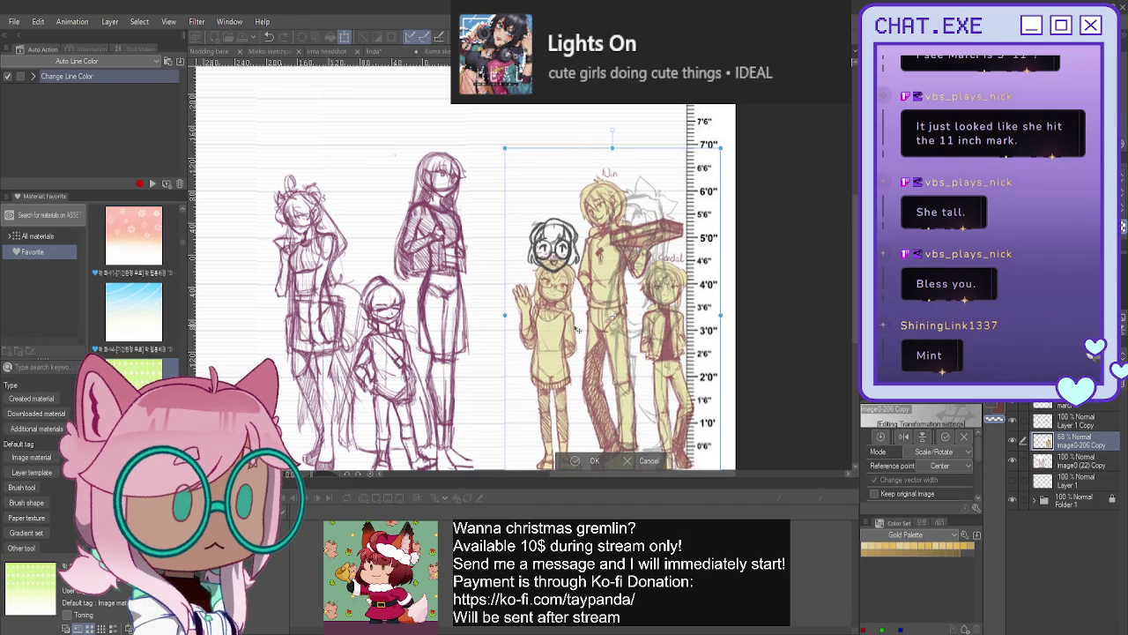
{"action": "key", "text": "Return"}
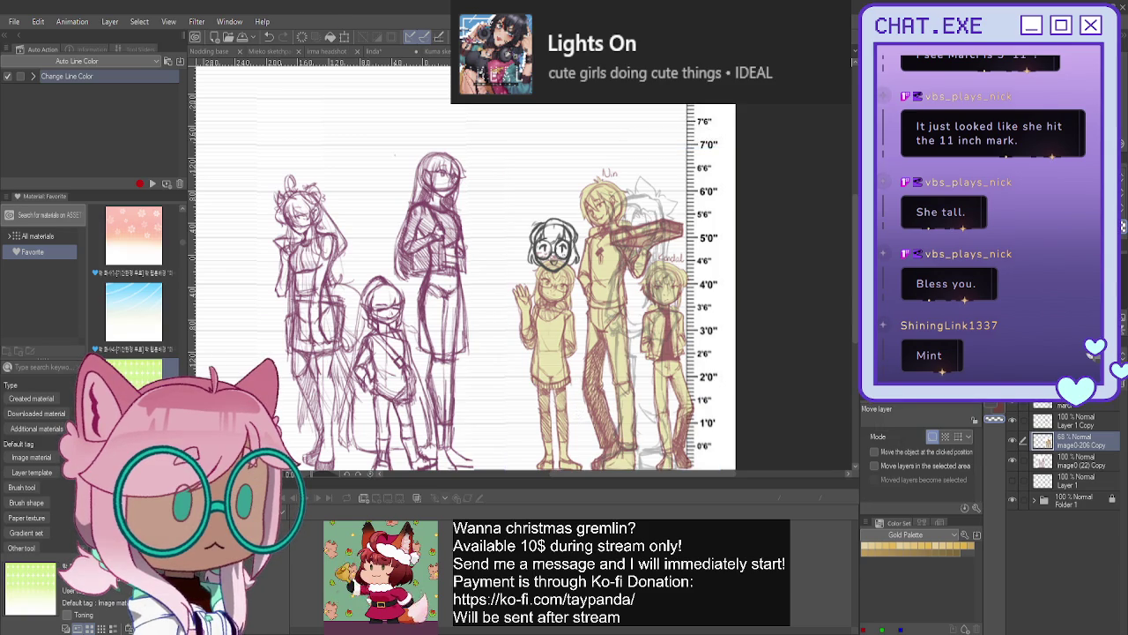
{"action": "scroll", "coordinate": [774, 333], "scroll_direction": "down", "scroll_amount": 2}
{"action": "scroll", "coordinate": [774, 333], "scroll_direction": "down", "scroll_amount": 1}
{"action": "scroll", "coordinate": [774, 333], "scroll_direction": "down", "scroll_amount": 2}
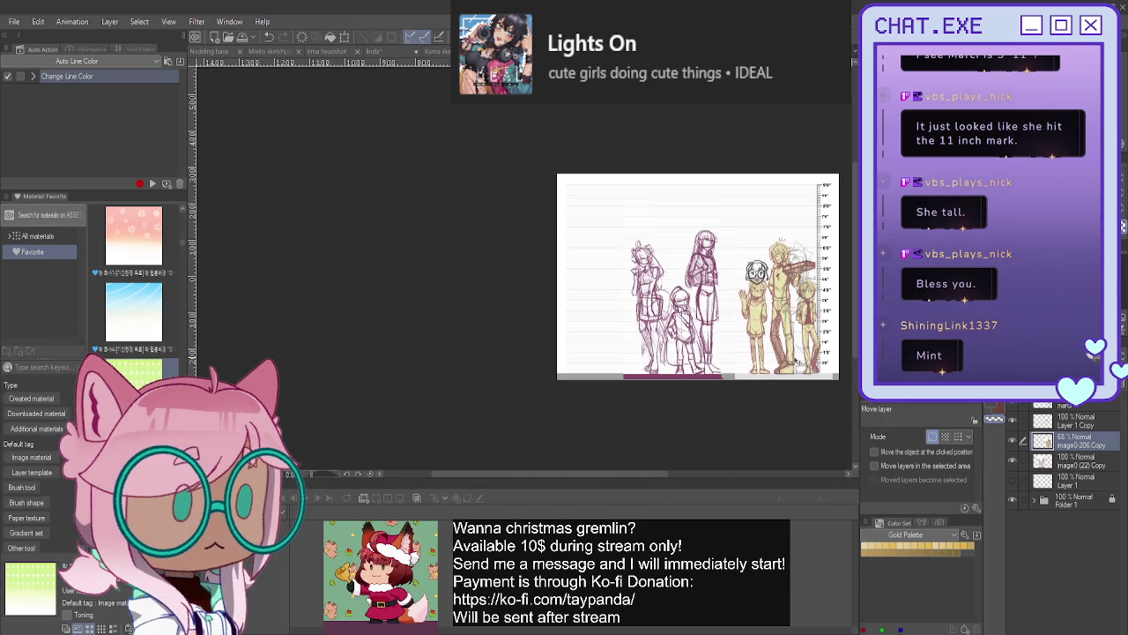
- Move the yellow Teilor, Nin and Kendal trio to the chart's left and raise its opacity to 100%
{"action": "left_click_drag", "start_coordinate": [795, 369], "coordinate": [608, 365]}
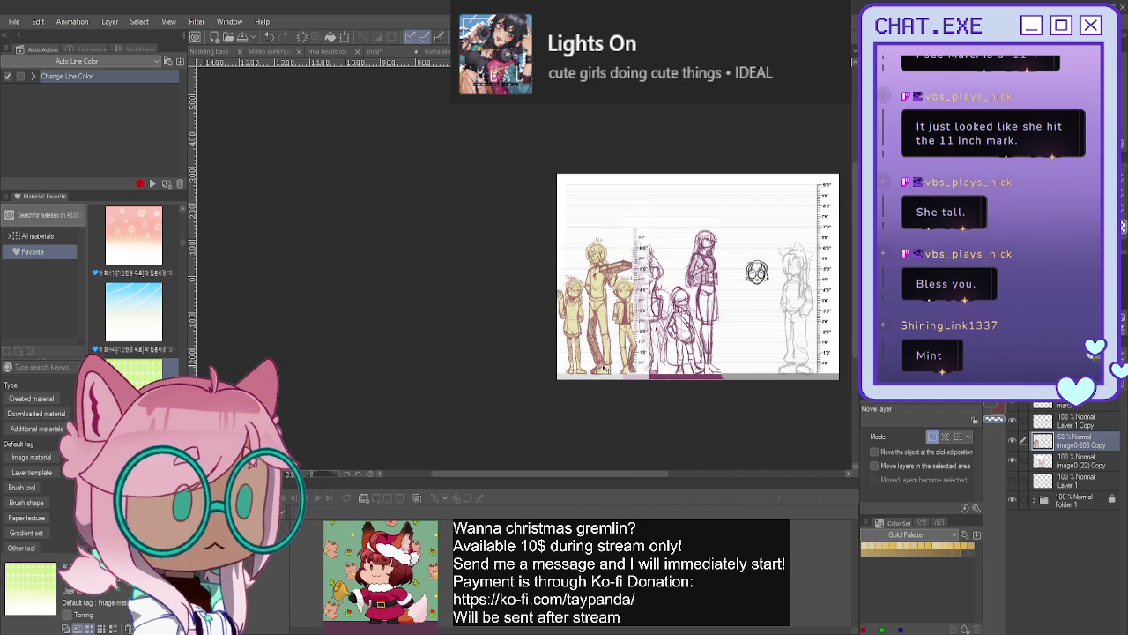
{"action": "left_click_drag", "start_coordinate": [603, 367], "coordinate": [609, 368]}
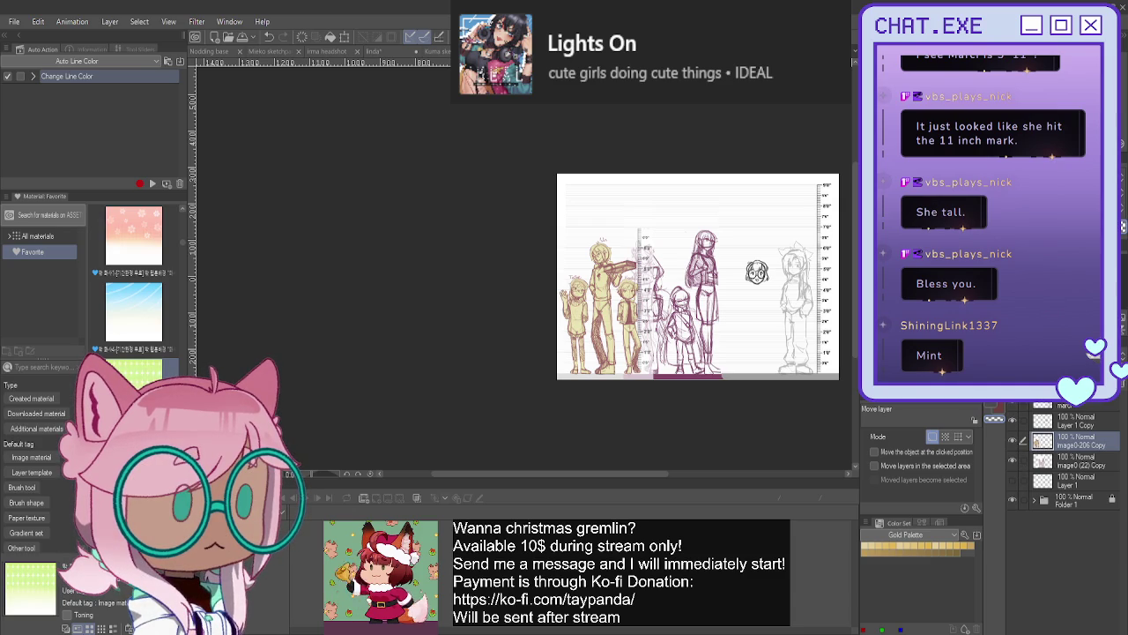
{"action": "left_click_drag", "start_coordinate": [1014, 397], "coordinate": [1088, 397]}
{"action": "left_click_drag", "start_coordinate": [698, 276], "coordinate": [705, 269]}
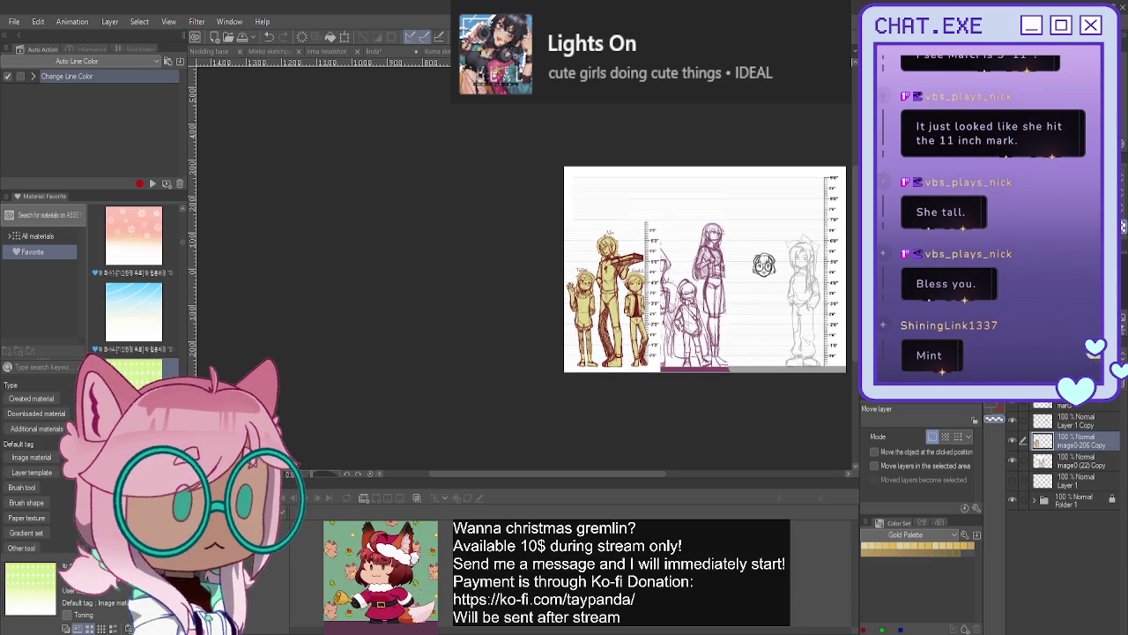
{"action": "scroll", "coordinate": [621, 256], "scroll_direction": "up", "scroll_amount": 1}
{"action": "scroll", "coordinate": [635, 264], "scroll_direction": "up", "scroll_amount": 2}
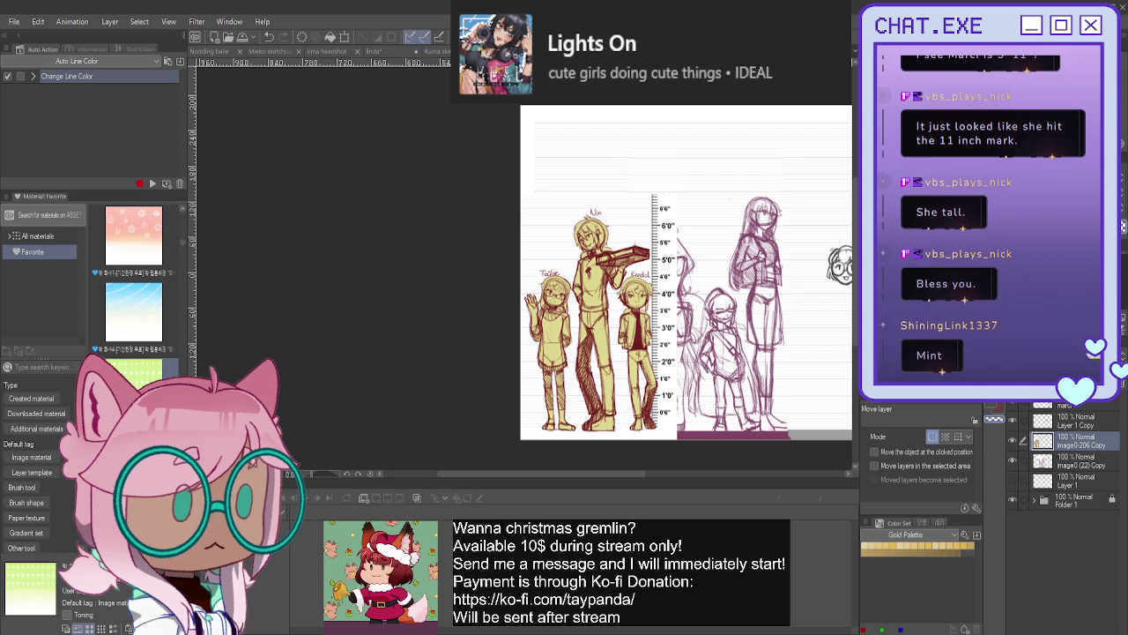
- Erase the ruler markings and labels from the top down to 1'6" over the pink sketch
{"action": "key", "text": "g"}
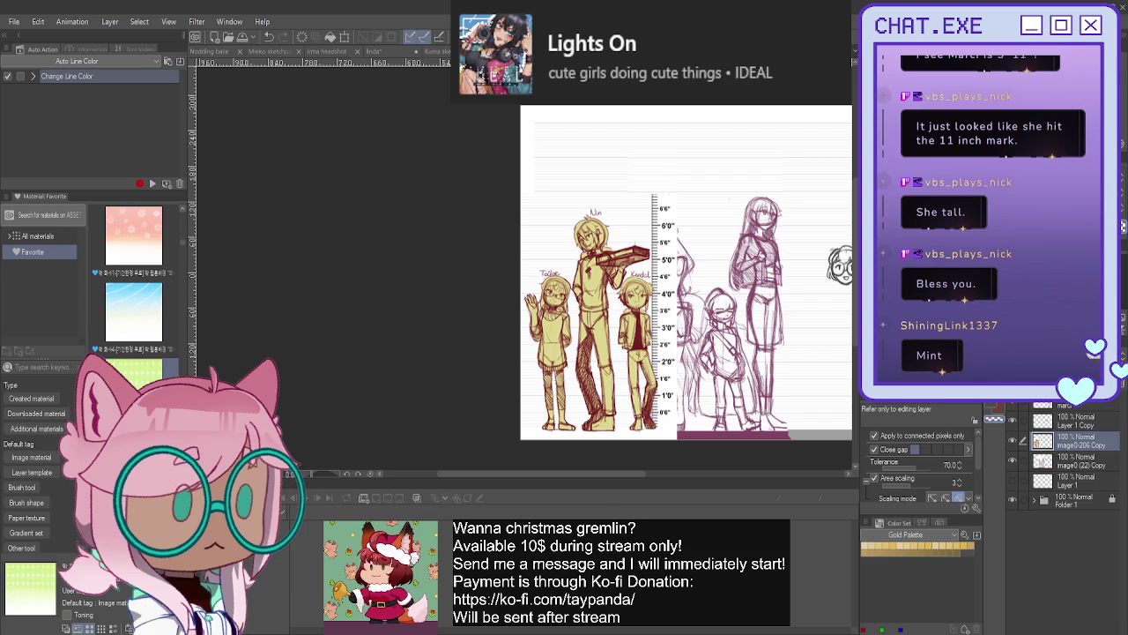
{"action": "key", "text": "e"}
{"action": "left_click_drag", "start_coordinate": [673, 180], "coordinate": [661, 261]}
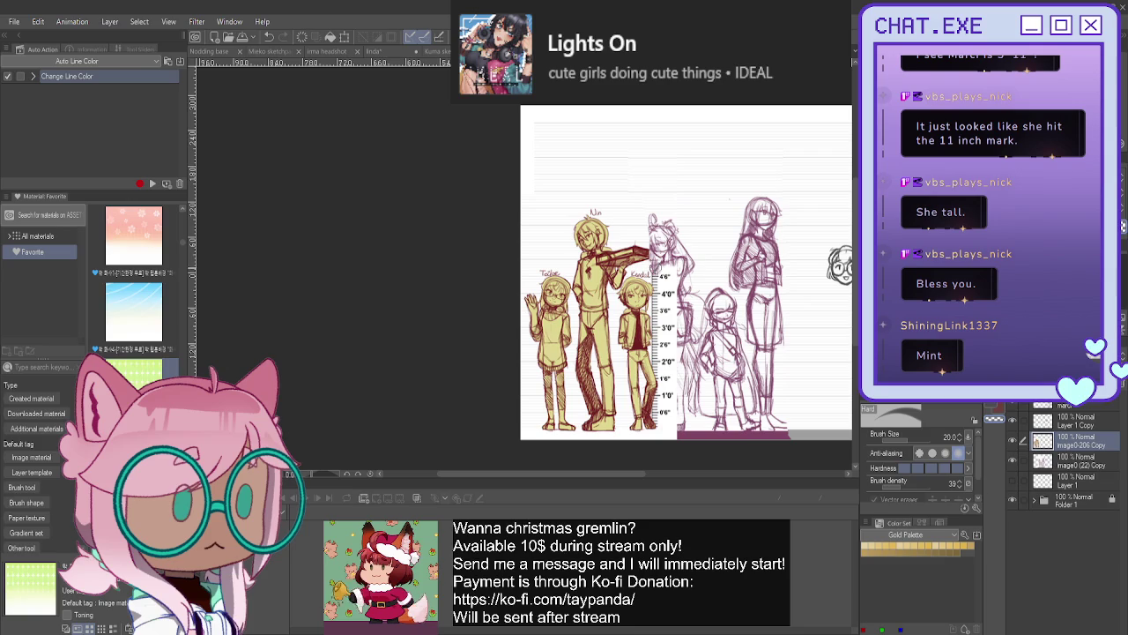
{"action": "left_click_drag", "start_coordinate": [661, 260], "coordinate": [659, 346]}
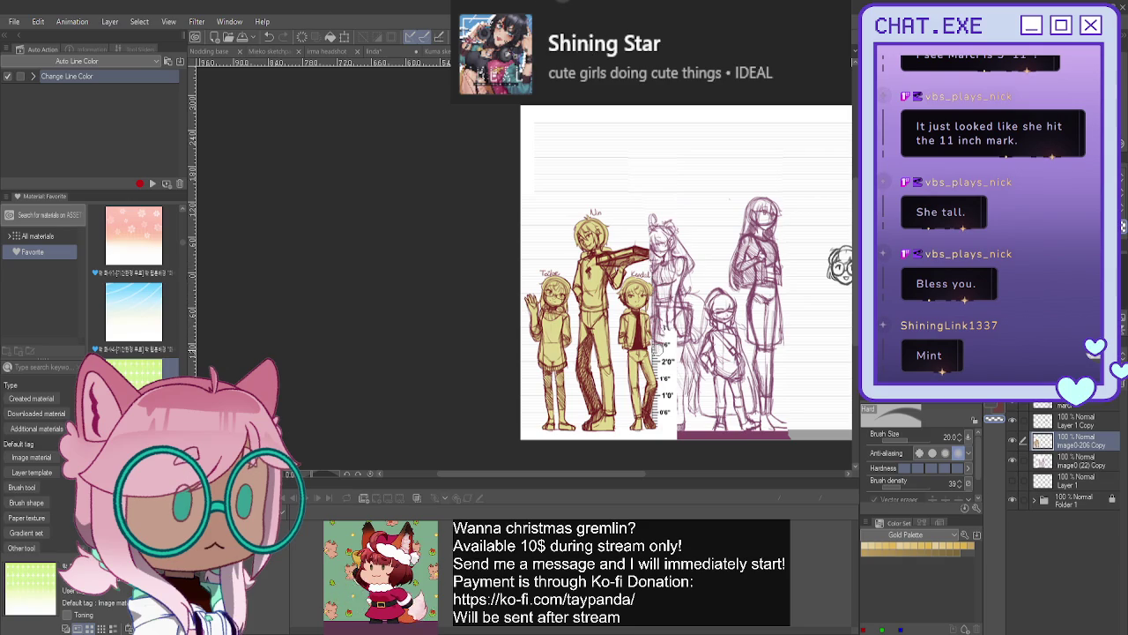
{"action": "mouse_move", "coordinate": [658, 340]}
{"action": "left_mouse_down"}
{"action": "mouse_move", "coordinate": [674, 421]}
{"action": "mouse_move", "coordinate": [660, 407]}
{"action": "mouse_move", "coordinate": [647, 463]}
{"action": "left_mouse_up"}
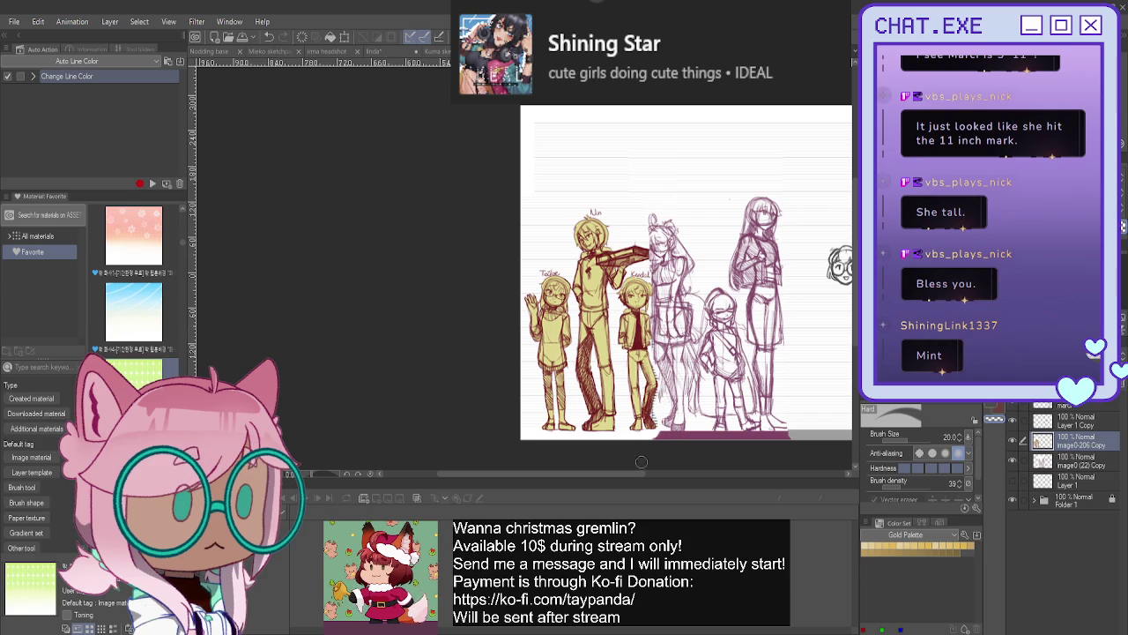
{"action": "key", "text": "ctrl+minus"}
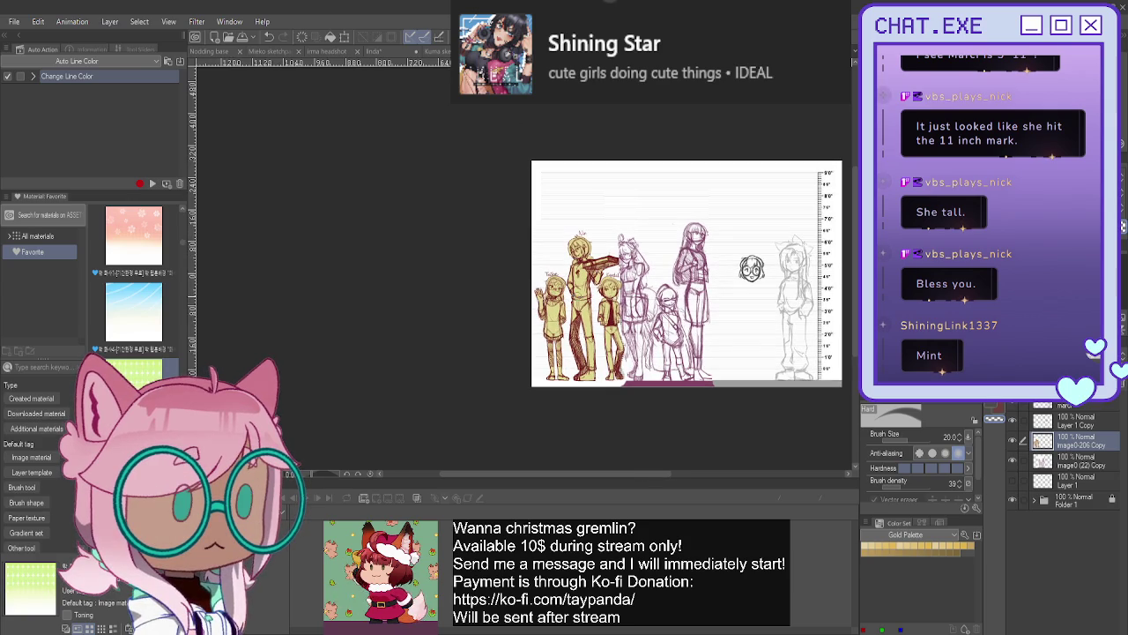
- Shift the image0 (22) Copy pink sketches slightly right, clear of the yellow trio
{"action": "left_click_drag", "start_coordinate": [1076, 448], "coordinate": [1071, 468]}
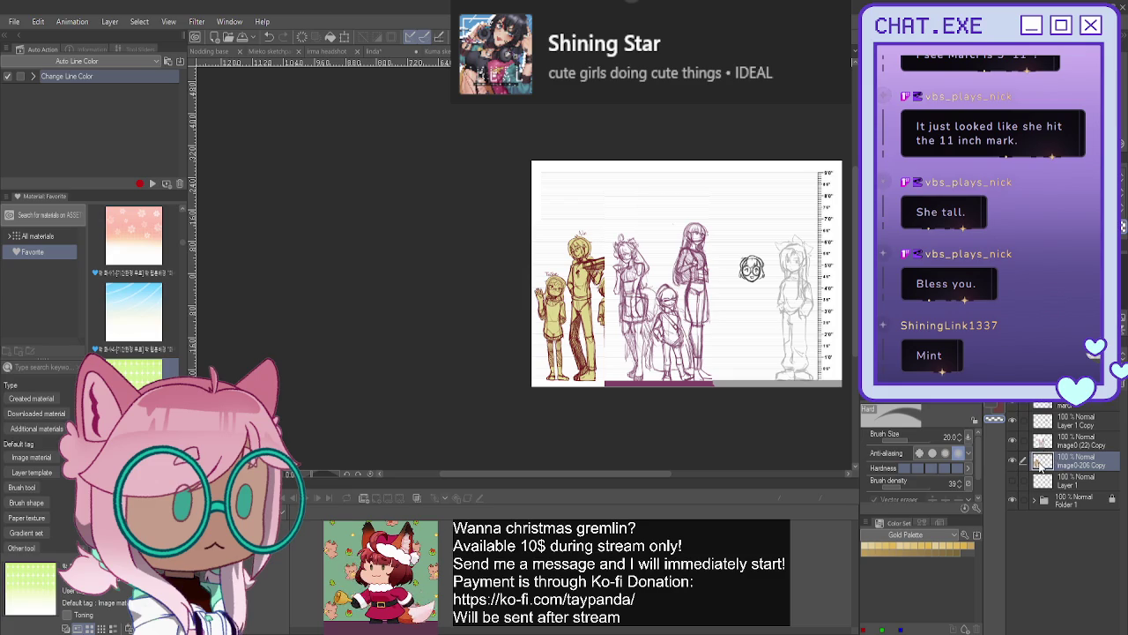
{"action": "key", "text": "ctrl+z"}
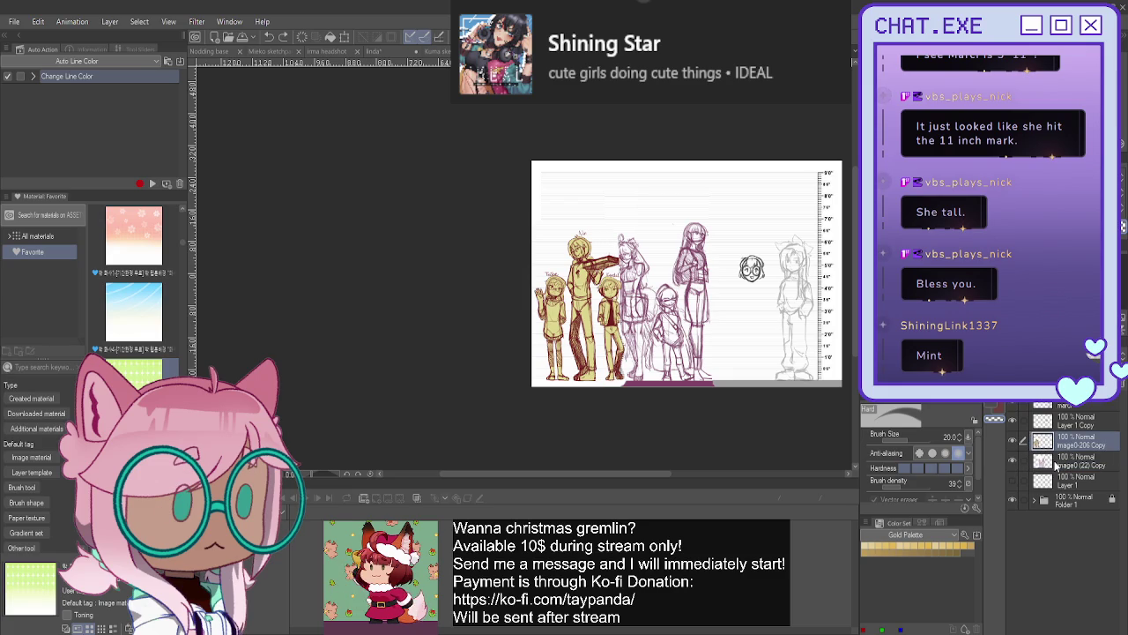
{"action": "left_click", "coordinate": [1056, 464]}
{"action": "key", "text": "k"}
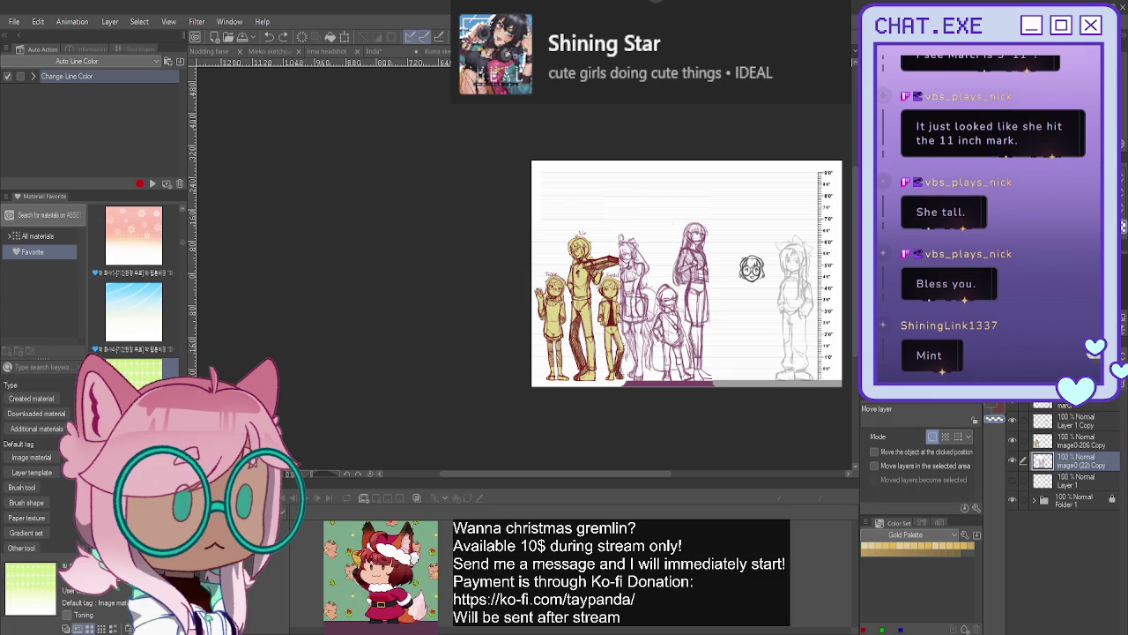
{"action": "left_click_drag", "start_coordinate": [654, 364], "coordinate": [667, 361]}
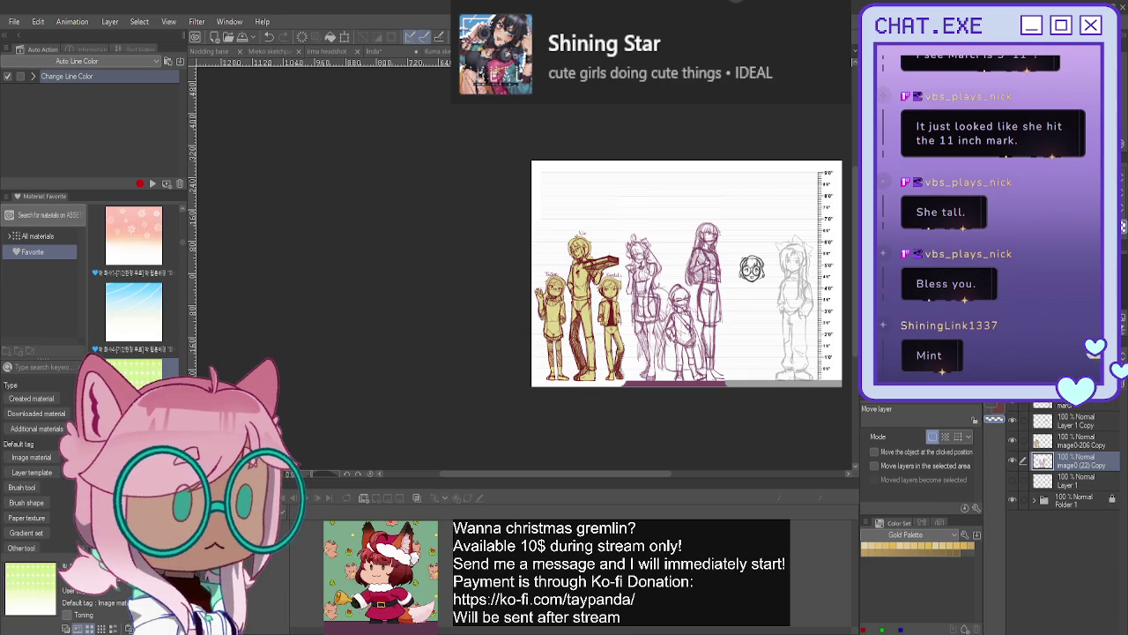
{"action": "left_click", "coordinate": [1047, 420]}
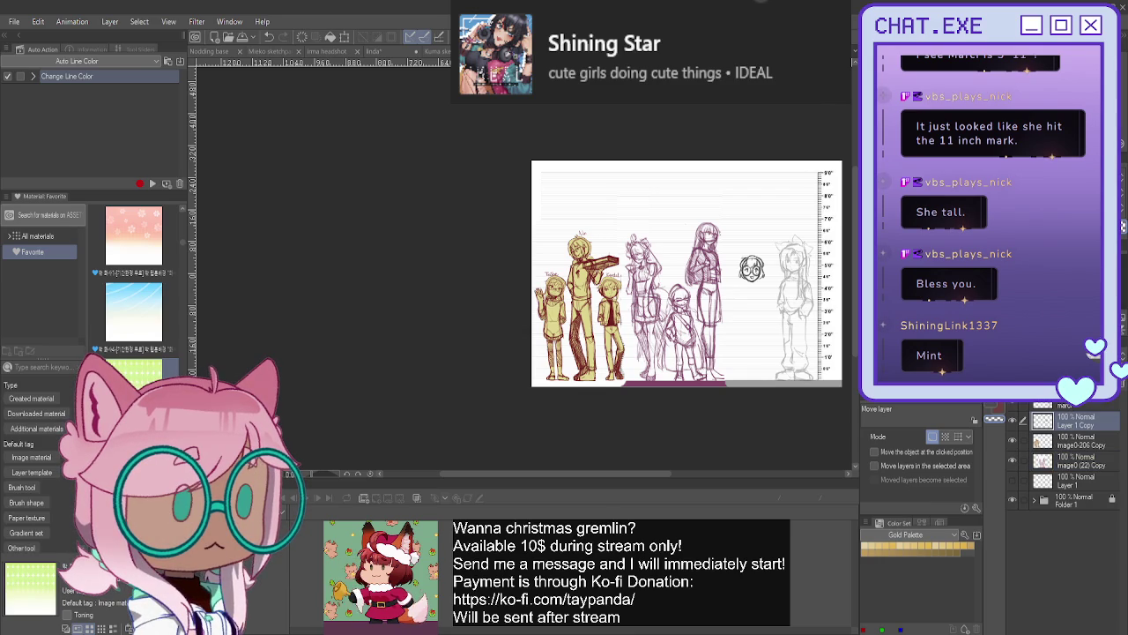
- Switch to the pencil and zoom in on the glasses-wearing head sketch
{"action": "key", "text": "p"}
{"action": "scroll", "coordinate": [751, 289], "scroll_direction": "up", "scroll_amount": 1}
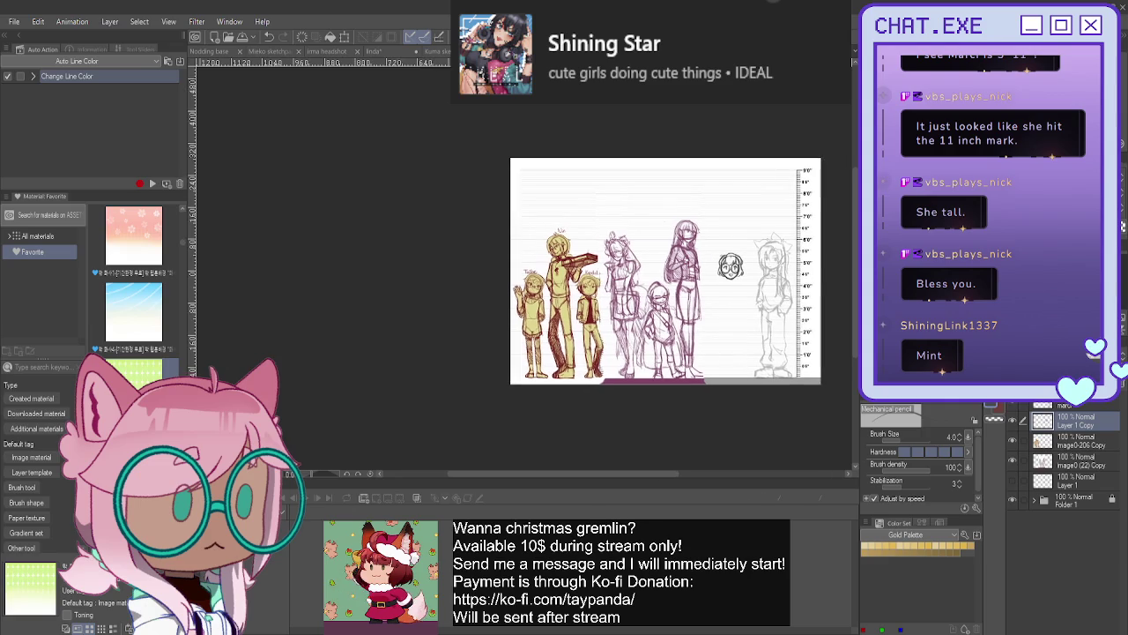
{"action": "scroll", "coordinate": [740, 288], "scroll_direction": "up", "scroll_amount": 2}
{"action": "scroll", "coordinate": [731, 287], "scroll_direction": "up", "scroll_amount": 2}
{"action": "scroll", "coordinate": [731, 287], "scroll_direction": "up", "scroll_amount": 1}
{"action": "scroll", "coordinate": [732, 291], "scroll_direction": "up", "scroll_amount": 1}
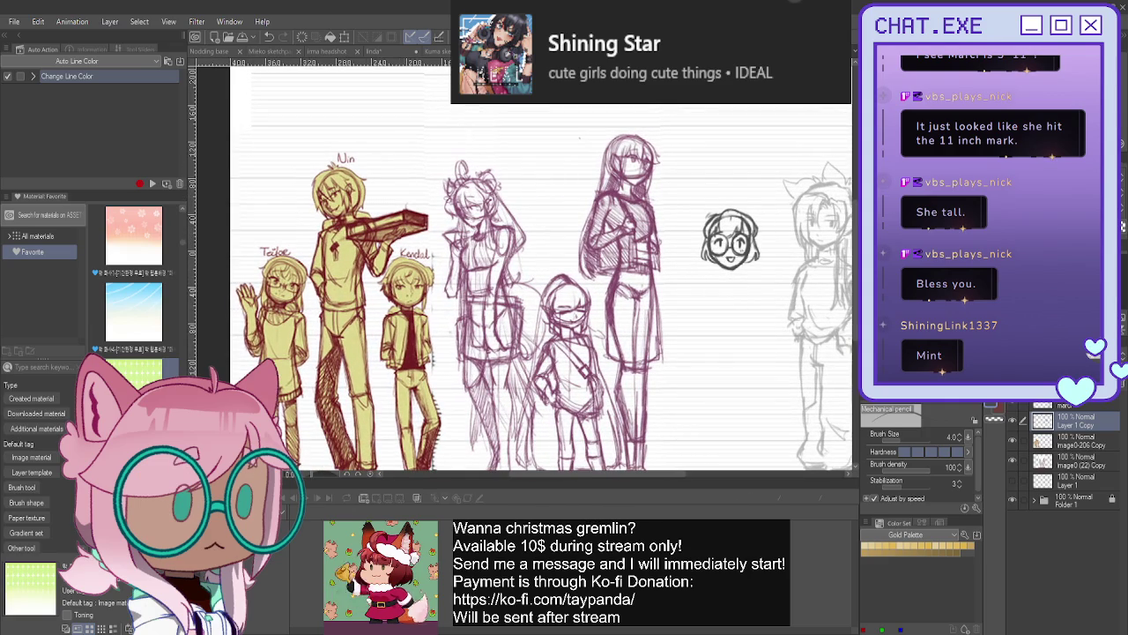
{"action": "scroll", "coordinate": [579, 138], "scroll_direction": "up", "scroll_amount": 1}
{"action": "scroll", "coordinate": [617, 158], "scroll_direction": "up", "scroll_amount": 1}
{"action": "scroll", "coordinate": [652, 180], "scroll_direction": "up", "scroll_amount": 1}
{"action": "scroll", "coordinate": [688, 201], "scroll_direction": "up", "scroll_amount": 1}
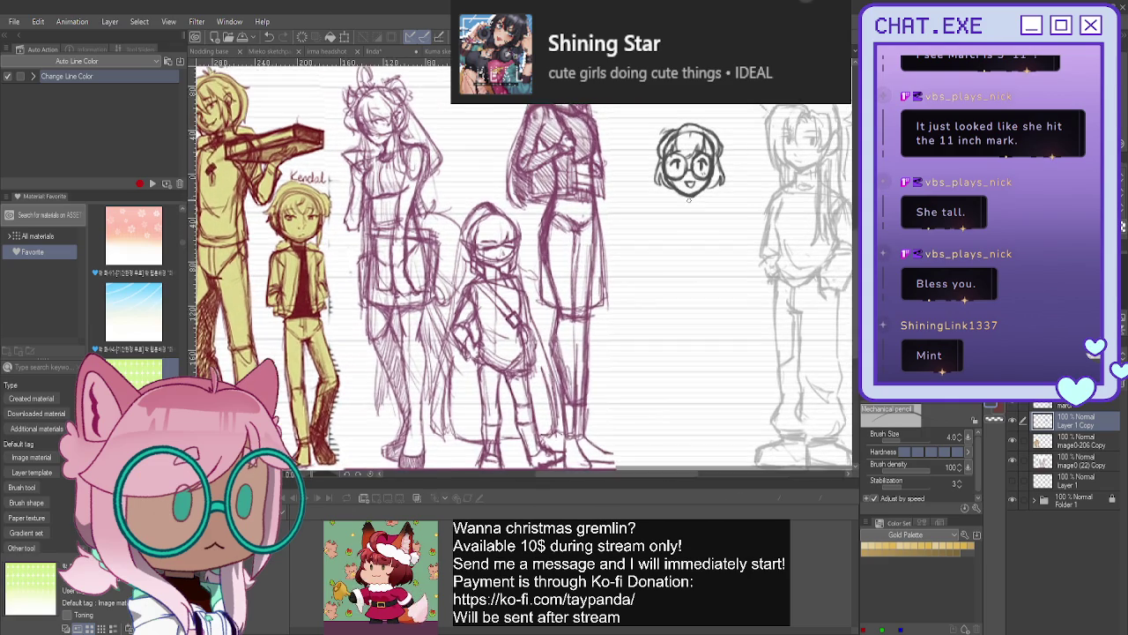
{"action": "scroll", "coordinate": [689, 205], "scroll_direction": "up", "scroll_amount": 1}
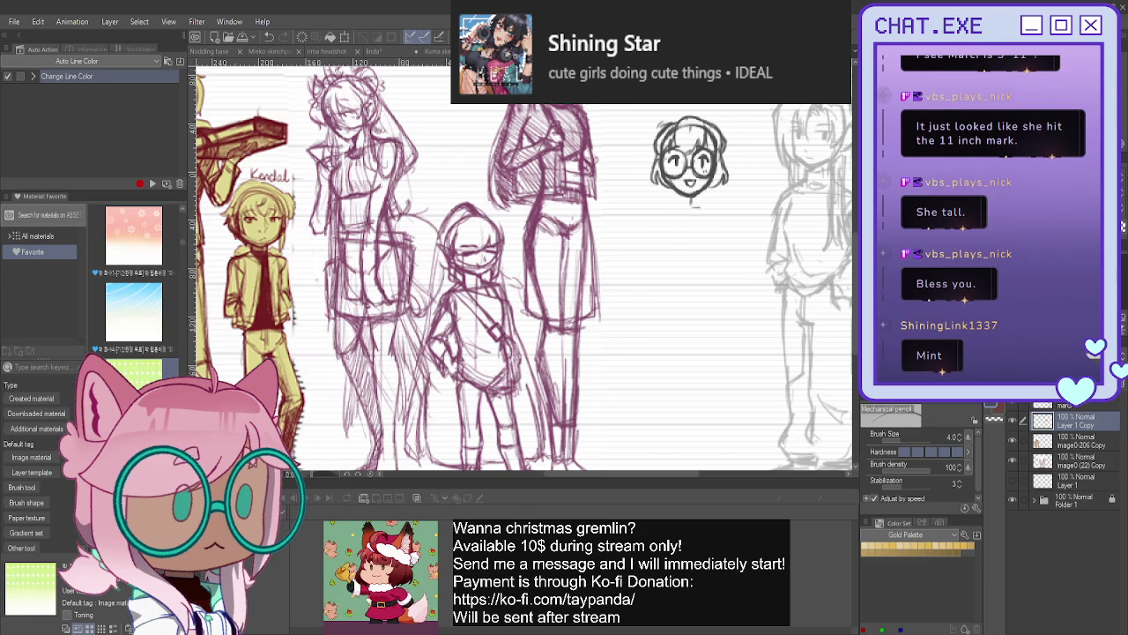
- Scale the glasses head sketch up slightly with Free Transform and confirm it
{"action": "key", "text": "ctrl+t"}
{"action": "left_click_drag", "start_coordinate": [688, 216], "coordinate": [688, 210]}
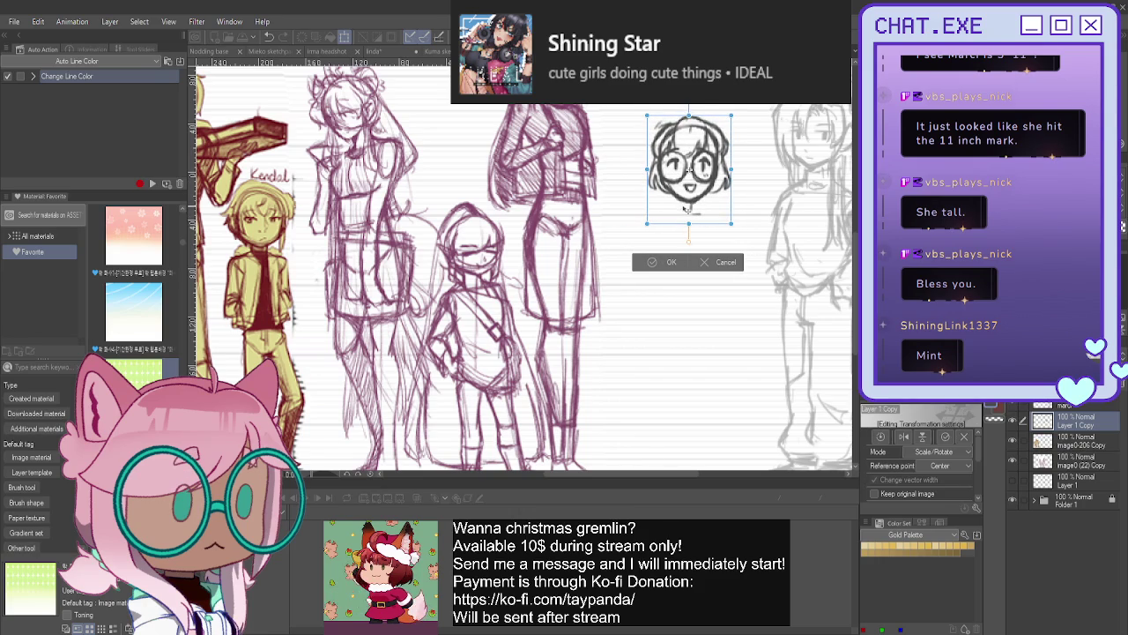
{"action": "key", "text": "ctrl+z"}
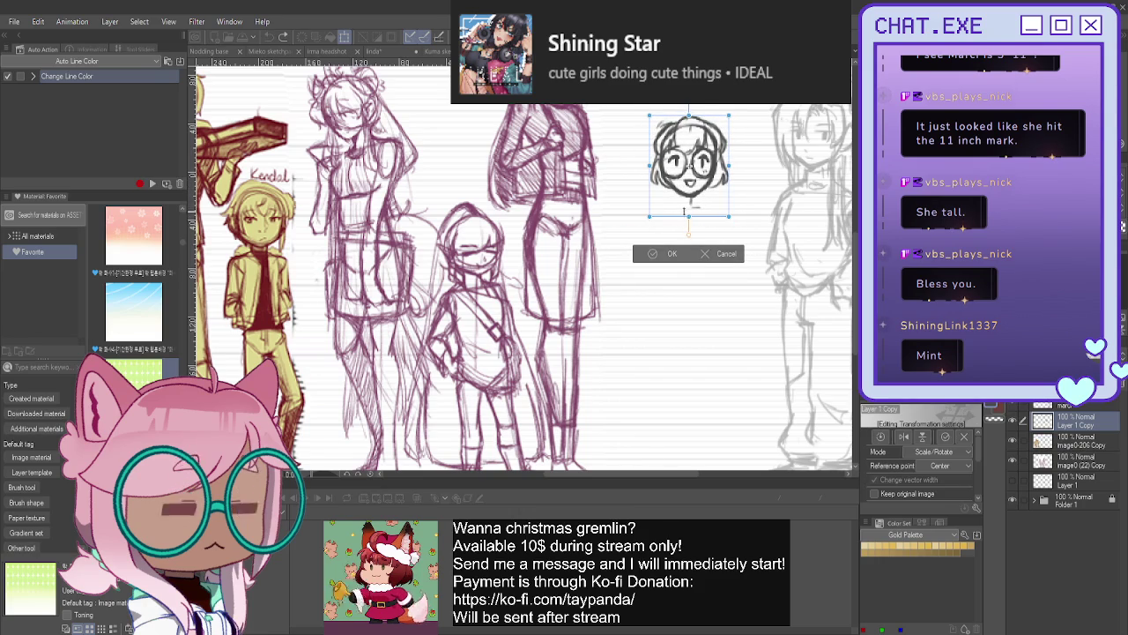
{"action": "key", "text": "ctrl+y"}
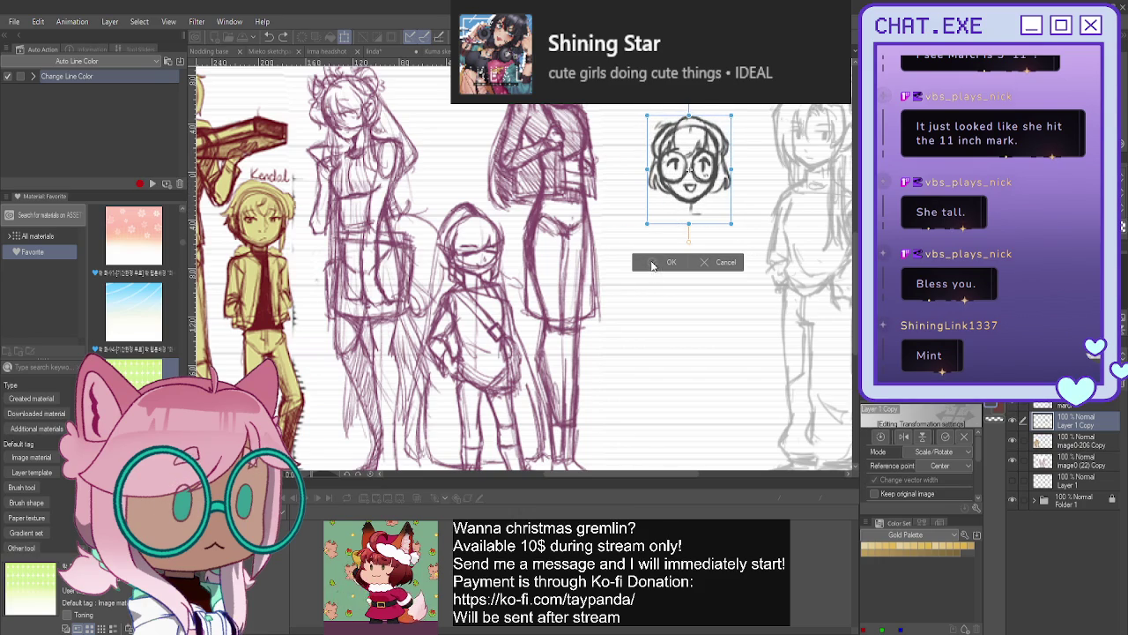
{"action": "key", "text": "Return"}
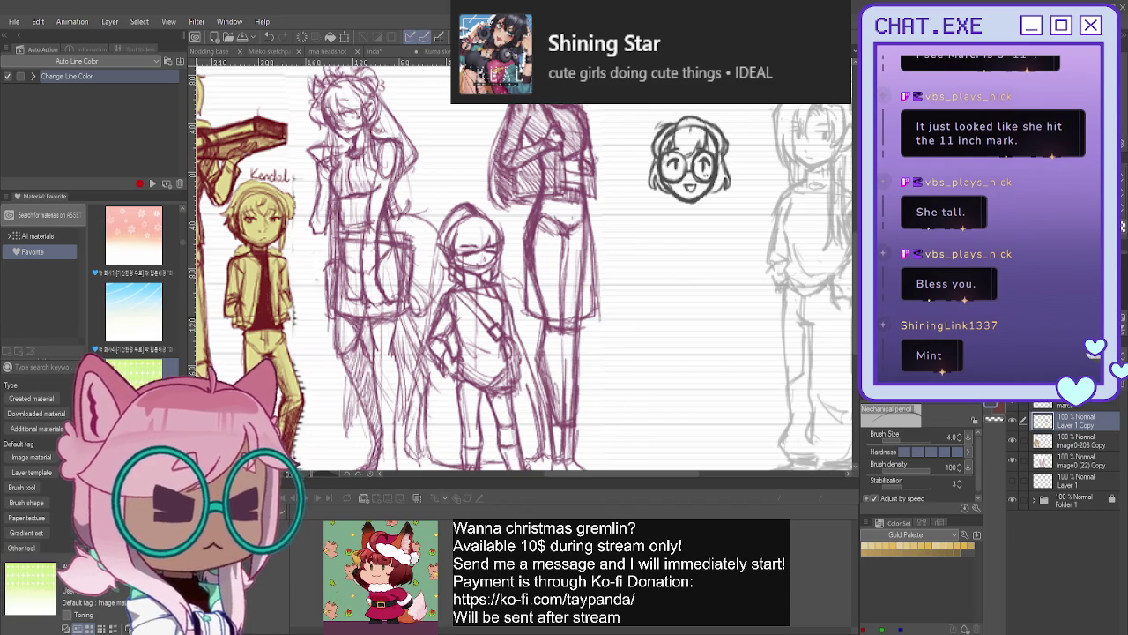
- Sketch the neck, both torso sides, the left shoulder and lower-left torso strokes under the head
{"action": "left_click_drag", "start_coordinate": [701, 189], "coordinate": [710, 269]}
{"action": "left_click_drag", "start_coordinate": [675, 220], "coordinate": [679, 263]}
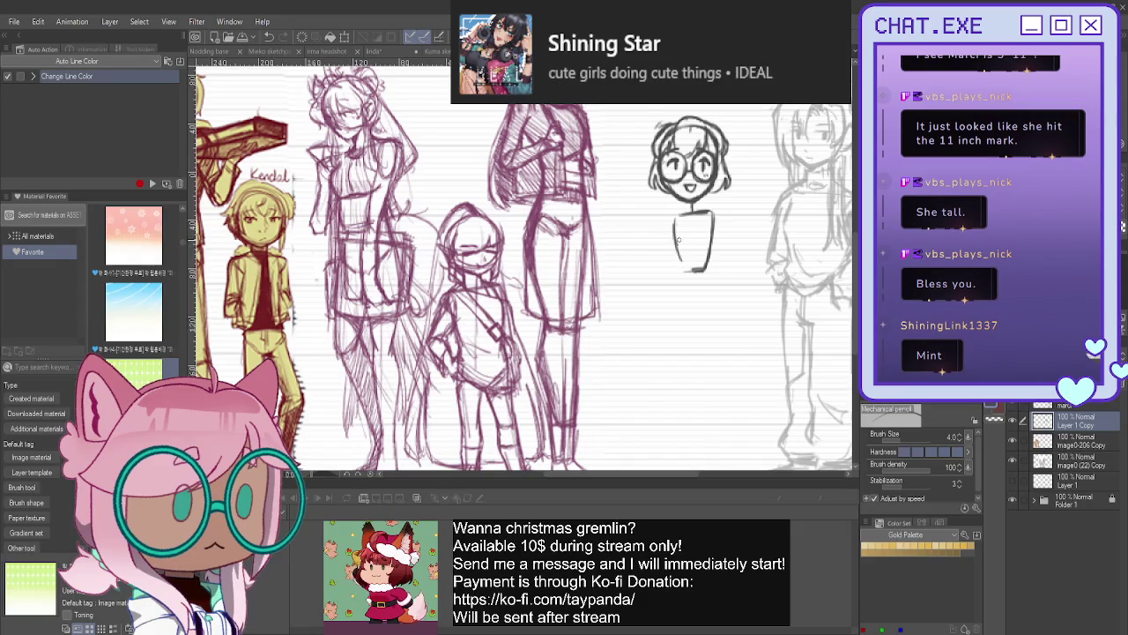
{"action": "left_click_drag", "start_coordinate": [716, 212], "coordinate": [698, 274]}
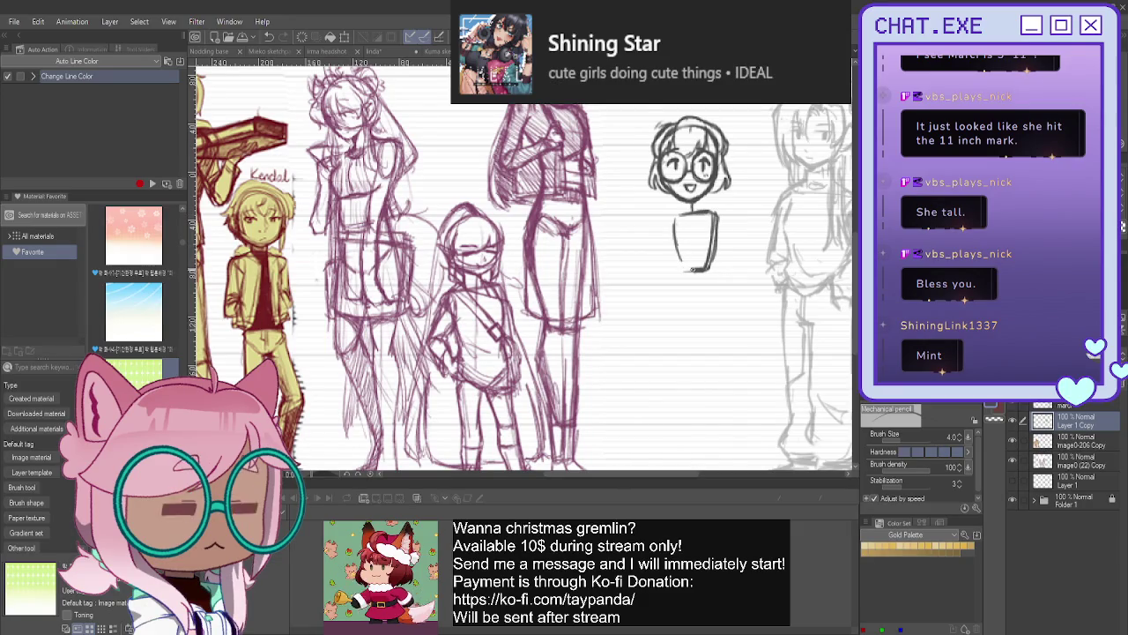
{"action": "mouse_move", "coordinate": [689, 210]}
{"action": "left_mouse_down"}
{"action": "mouse_move", "coordinate": [672, 224]}
{"action": "mouse_move", "coordinate": [721, 294]}
{"action": "mouse_move", "coordinate": [698, 308]}
{"action": "left_mouse_up"}
{"action": "left_click_drag", "start_coordinate": [680, 255], "coordinate": [676, 279]}
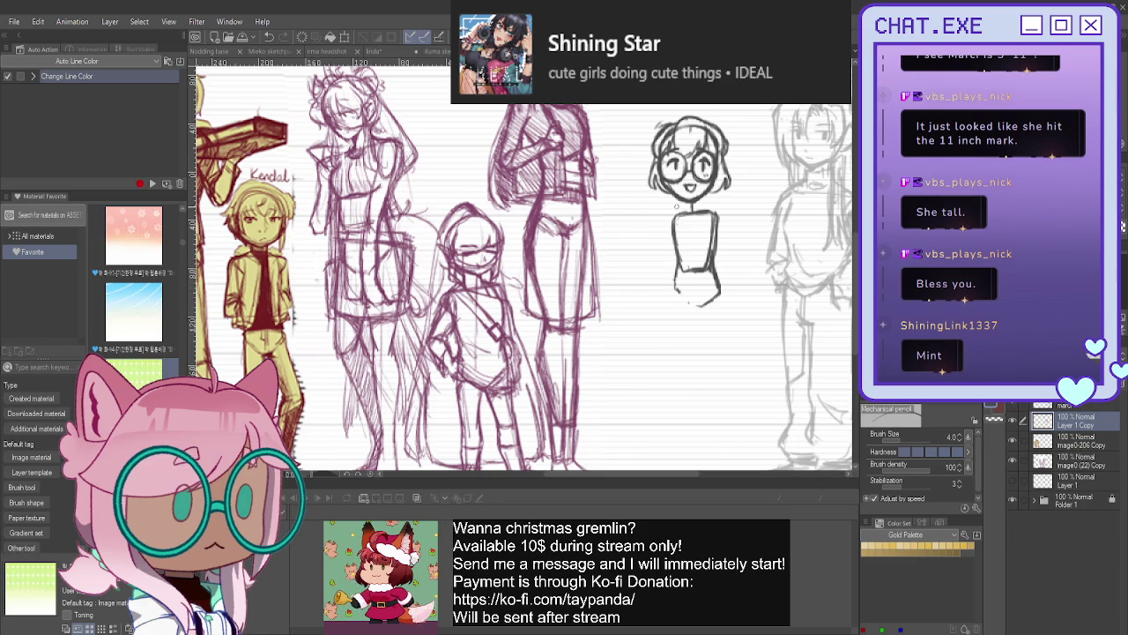
{"action": "left_click_drag", "start_coordinate": [700, 197], "coordinate": [706, 203]}
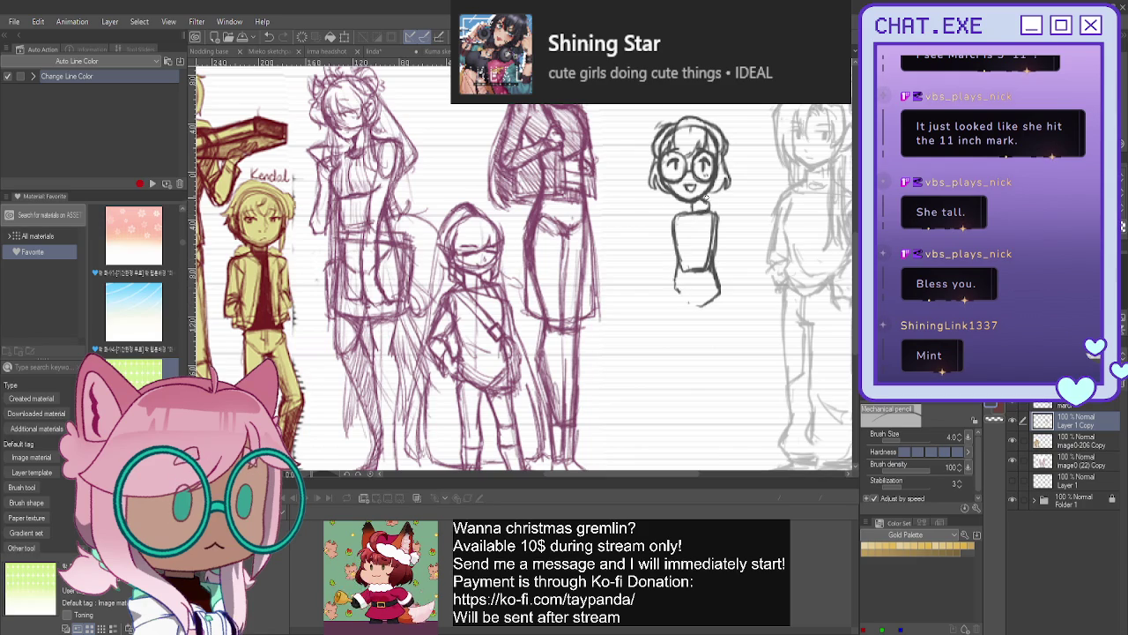
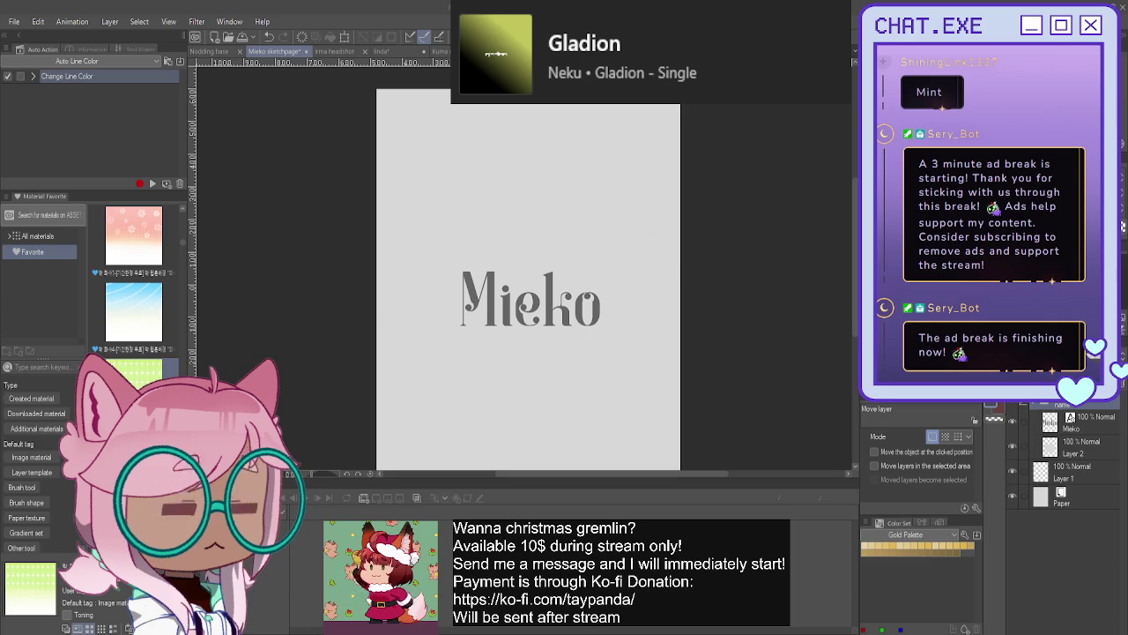
- Take Folder 1 from the Kuma sketch and paste two copies onto the Mieko page
{"action": "scroll", "coordinate": [1067, 441], "scroll_direction": "down", "scroll_amount": 2}
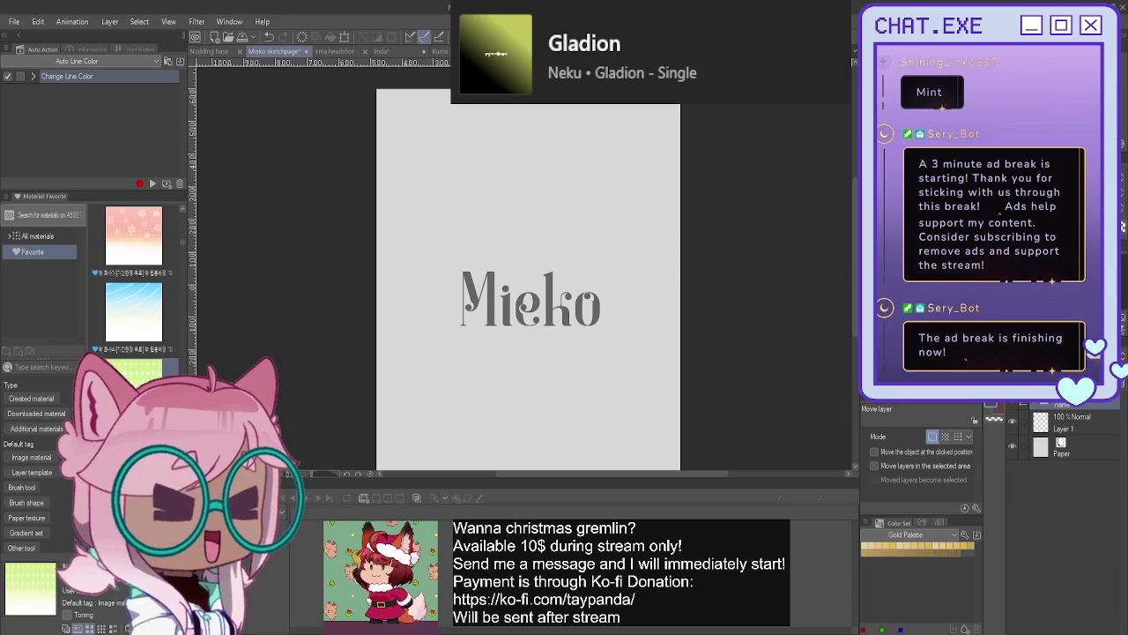
{"action": "left_click", "coordinate": [443, 52]}
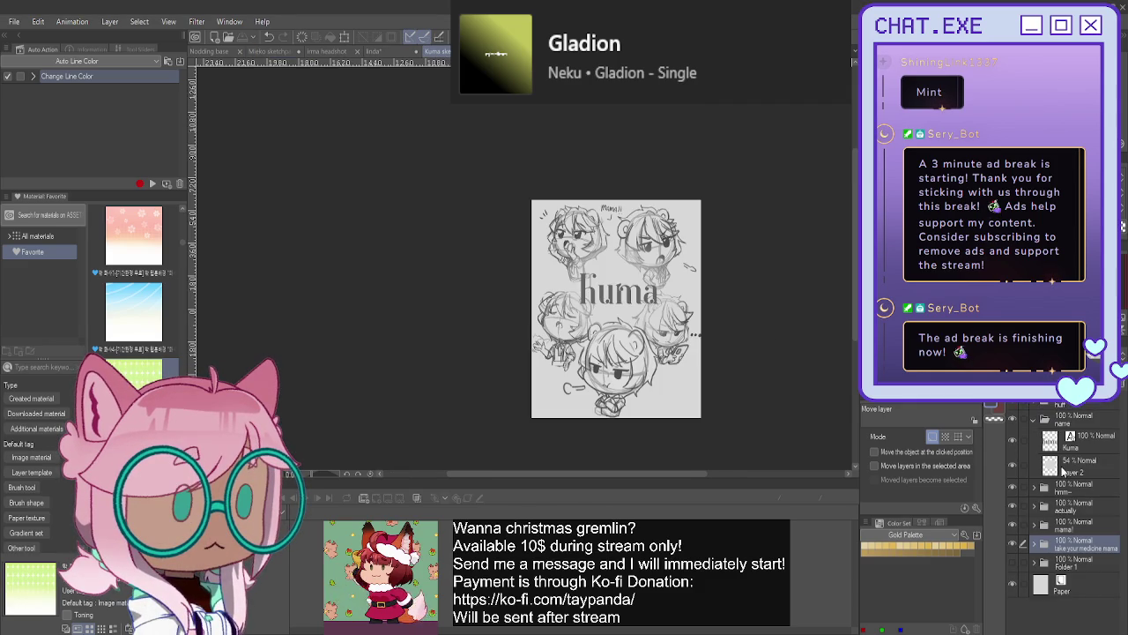
{"action": "left_click", "coordinate": [1076, 563]}
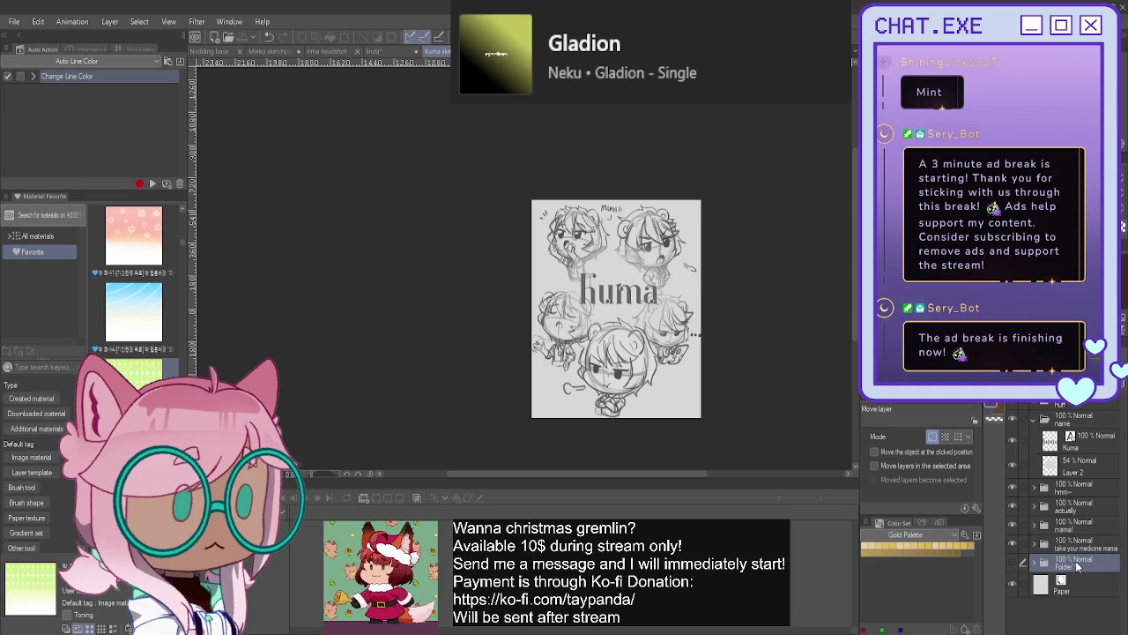
{"action": "left_click", "coordinate": [269, 52]}
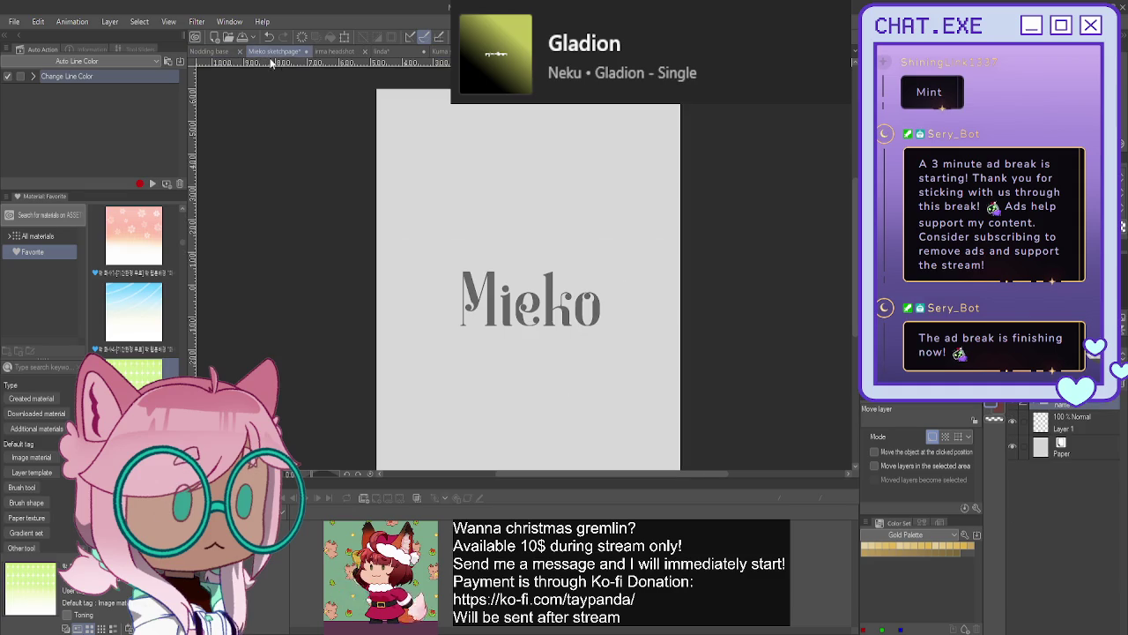
{"action": "left_click", "coordinate": [1051, 425]}
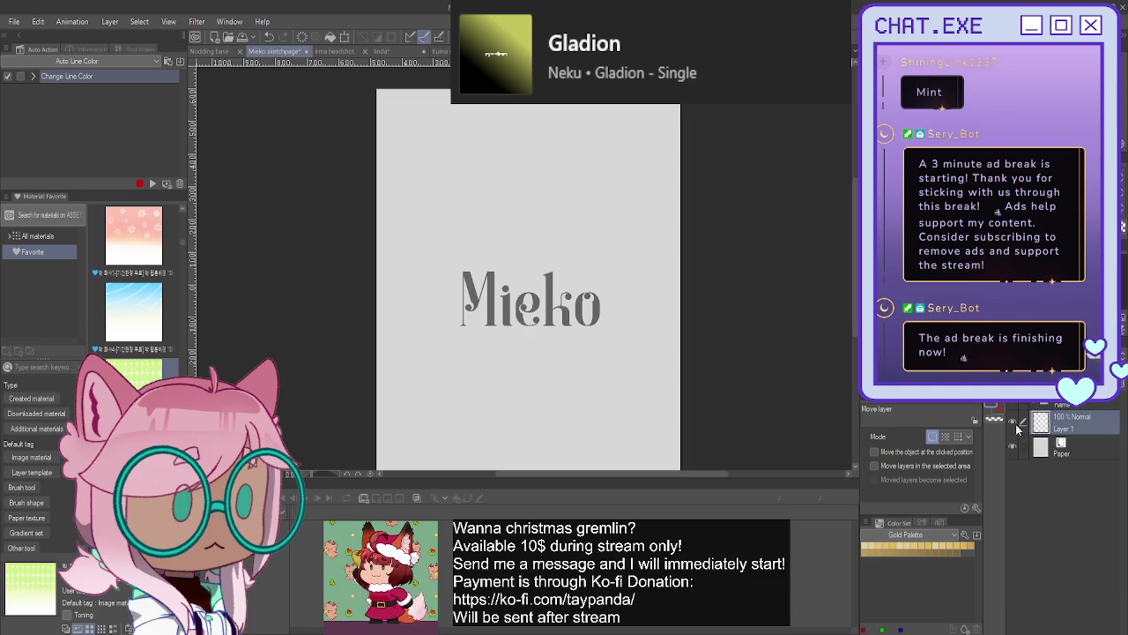
{"action": "key", "text": "ctrl+v"}
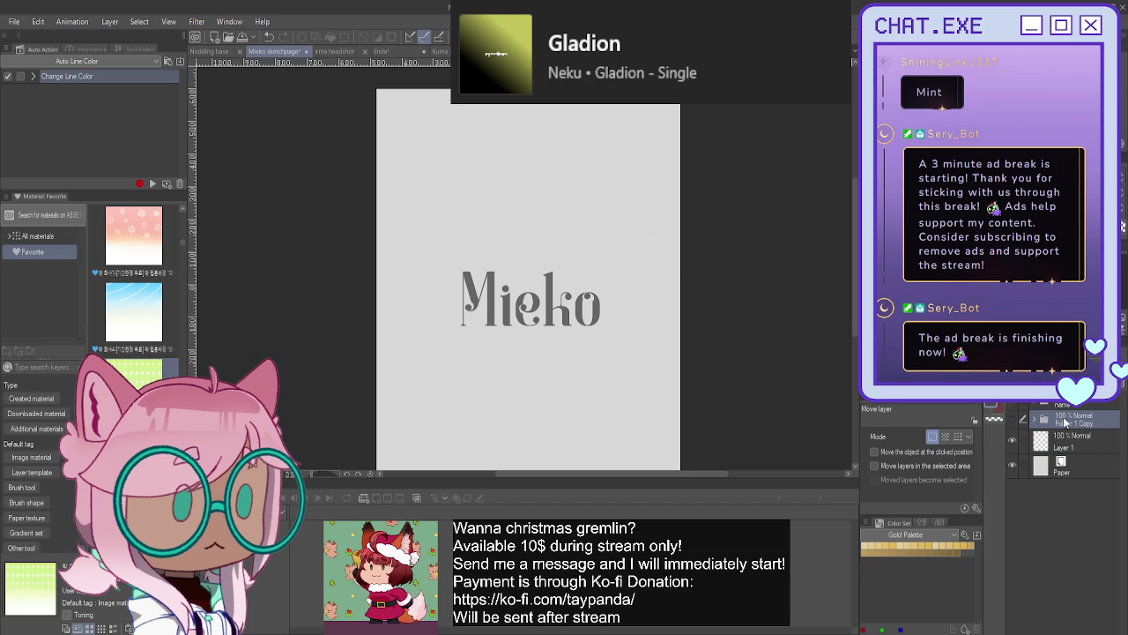
{"action": "key", "text": "ctrl+v"}
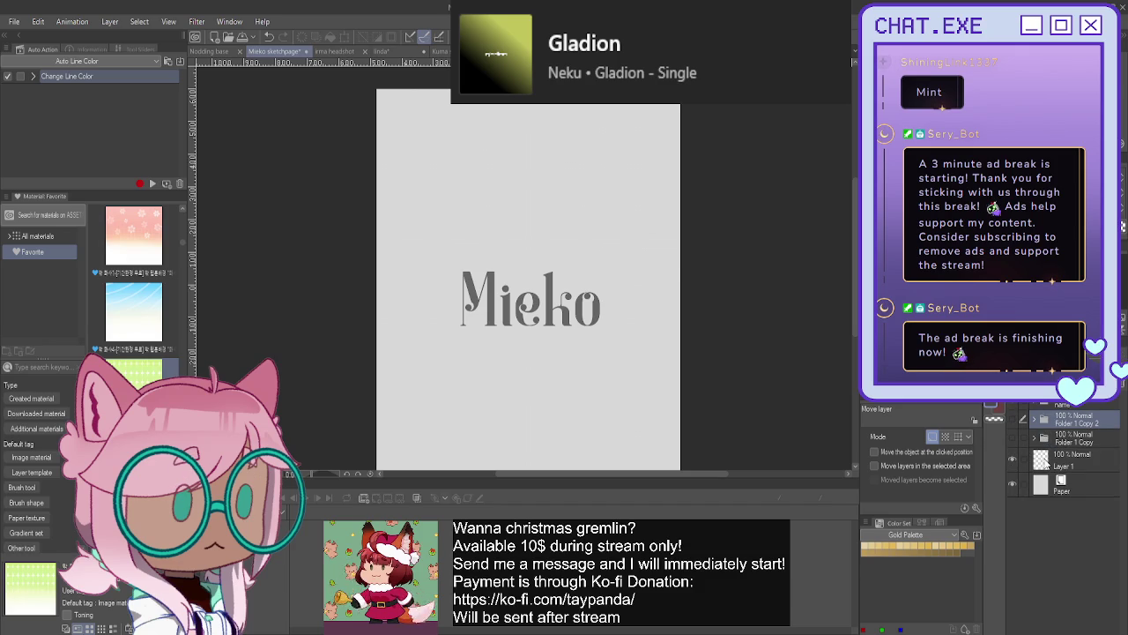
{"action": "left_click", "coordinate": [1014, 463]}
- Delete Layer 1 so only Folder 1 Copy and Folder 1 Copy 2 remain above Paper
{"action": "key", "text": "Delete"}
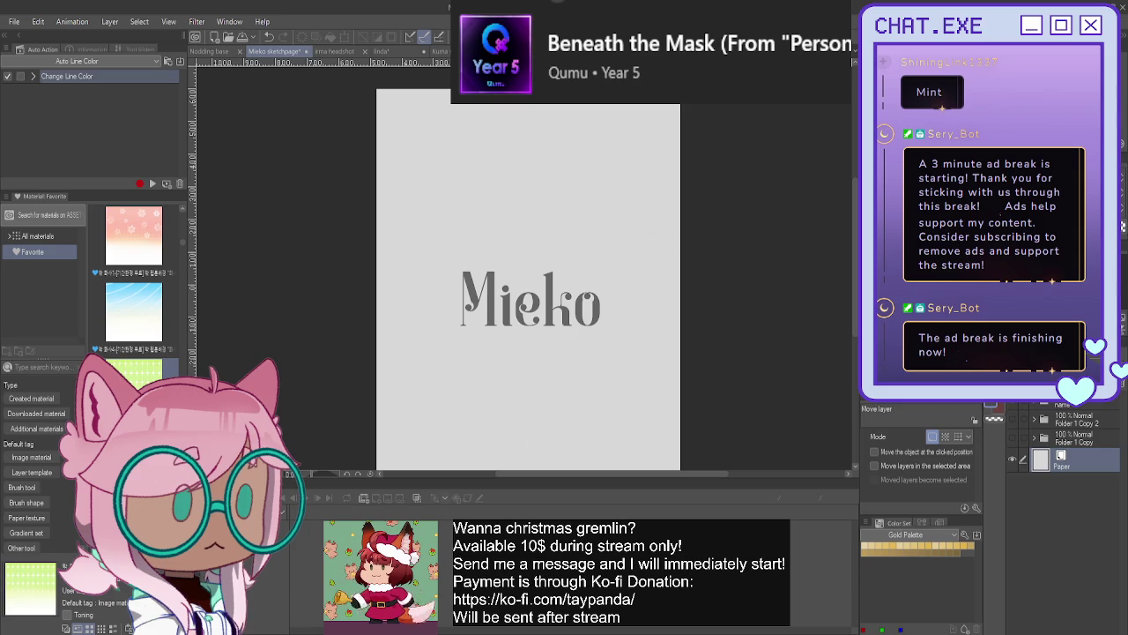
- Show and select Folder 1 Copy 2, zoom in, and switch to the Mechanical pencil
{"action": "left_click", "coordinate": [1013, 419]}
{"action": "left_click", "coordinate": [1071, 423]}
{"action": "scroll", "coordinate": [533, 335], "scroll_direction": "up", "scroll_amount": 2}
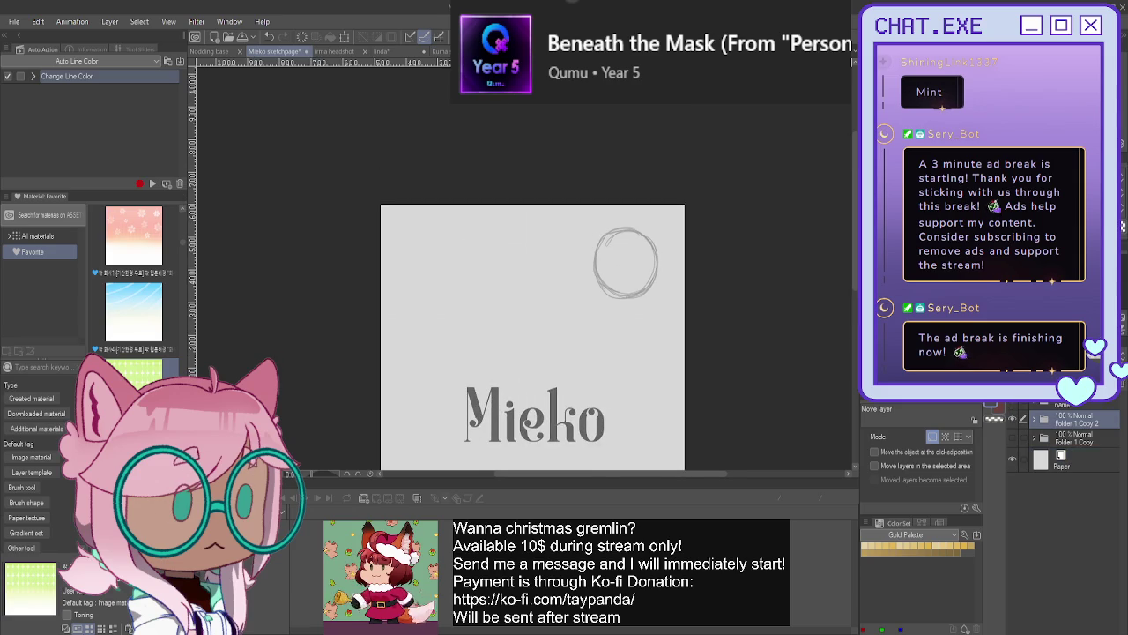
{"action": "scroll", "coordinate": [579, 276], "scroll_direction": "up", "scroll_amount": 1}
{"action": "scroll", "coordinate": [582, 278], "scroll_direction": "up", "scroll_amount": 1}
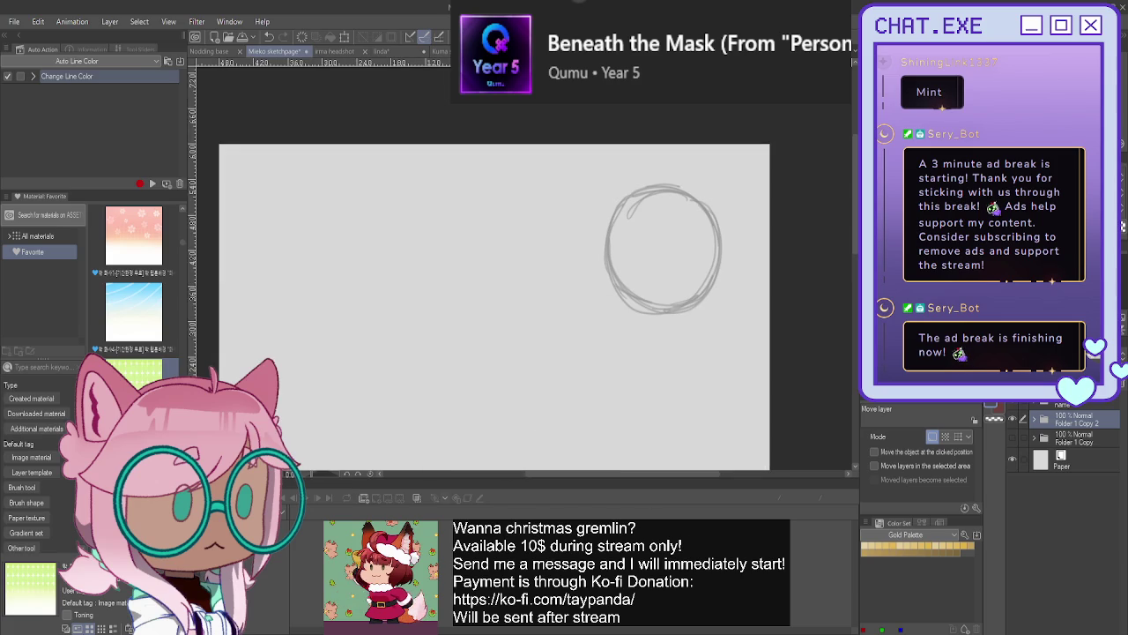
{"action": "key", "text": "p"}
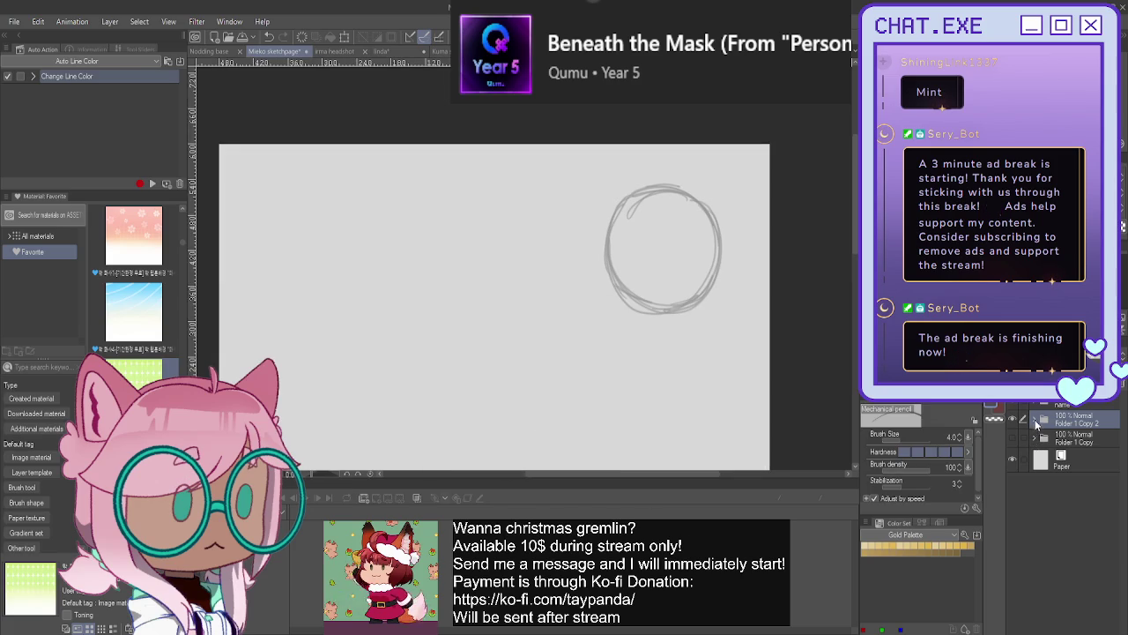
- Expand the nested folders and add a new layer above Layer 1 Copy 2
{"action": "left_click", "coordinate": [1036, 423]}
{"action": "left_click", "coordinate": [1044, 462]}
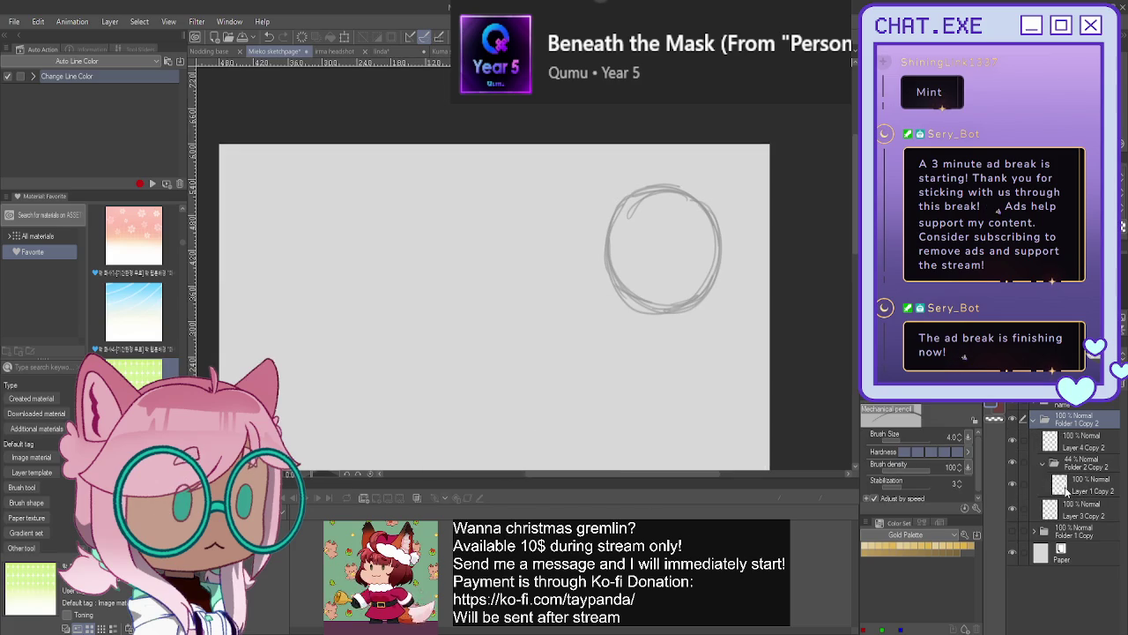
{"action": "left_click", "coordinate": [1066, 488]}
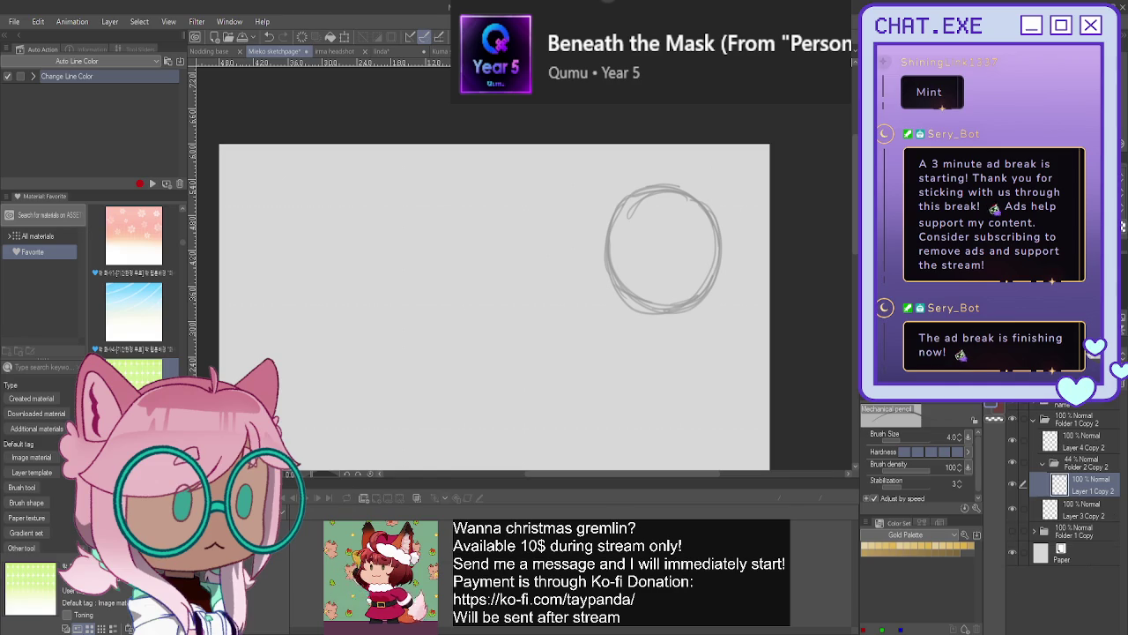
{"action": "key", "text": "ctrl+shift+n"}
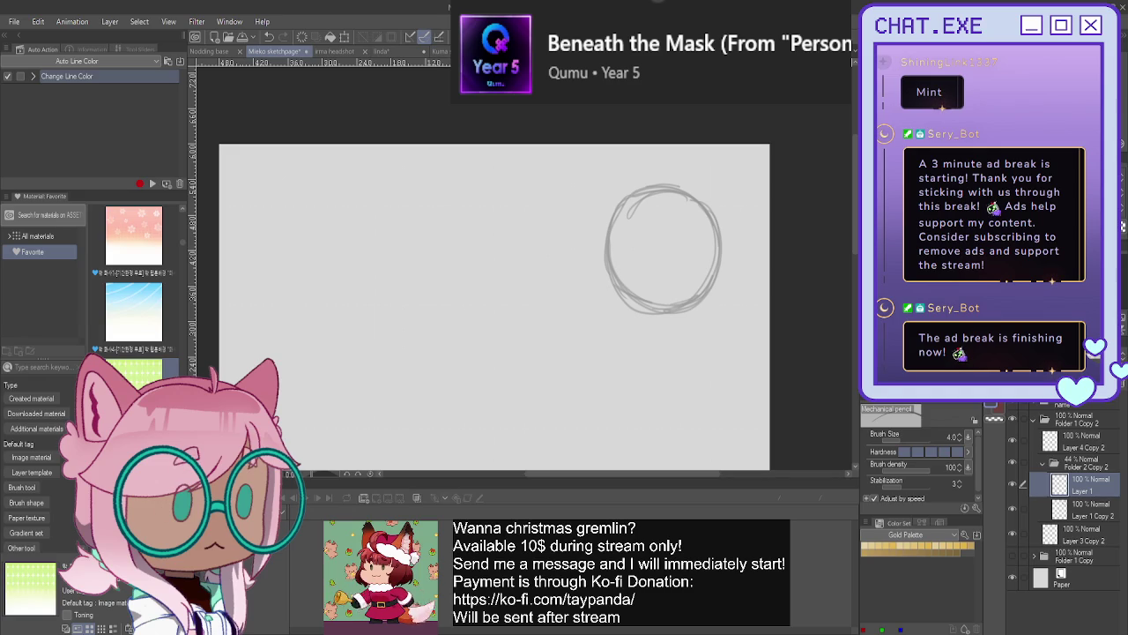
- Sketch a vertical guideline through the circle, undoing and retrying the strokes
{"action": "left_click_drag", "start_coordinate": [648, 201], "coordinate": [638, 269]}
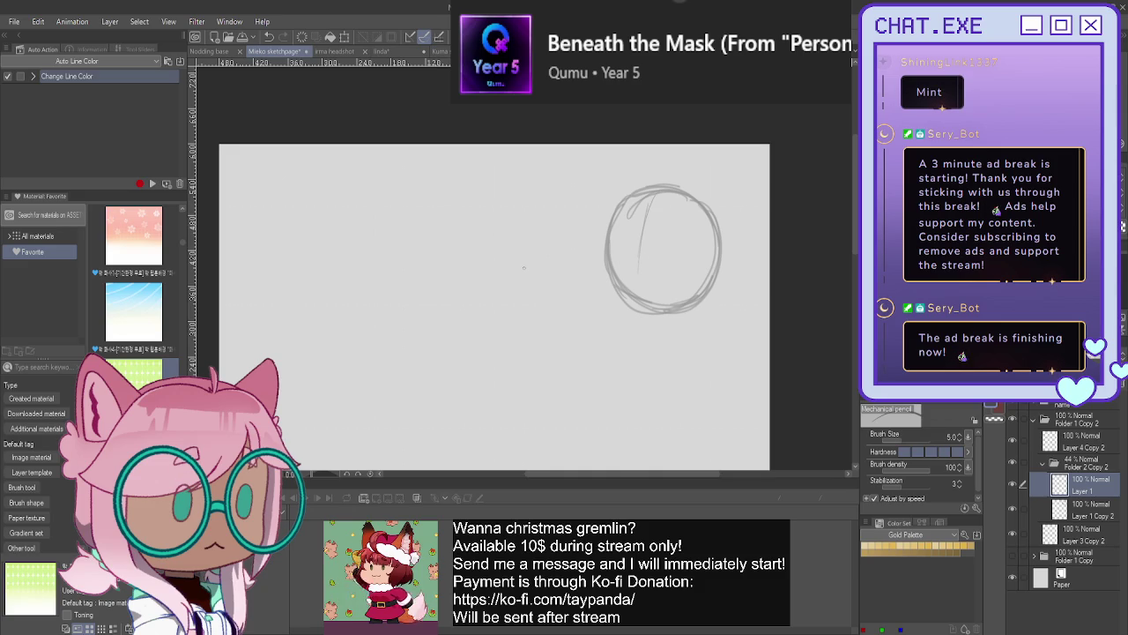
{"action": "left_click_drag", "start_coordinate": [653, 199], "coordinate": [638, 272]}
{"action": "left_click_drag", "start_coordinate": [644, 224], "coordinate": [635, 300]}
{"action": "key", "text": "ctrl+z"}
{"action": "key", "text": "ctrl+z"}
{"action": "key", "text": "ctrl+z"}
{"action": "left_click_drag", "start_coordinate": [664, 194], "coordinate": [640, 289]}
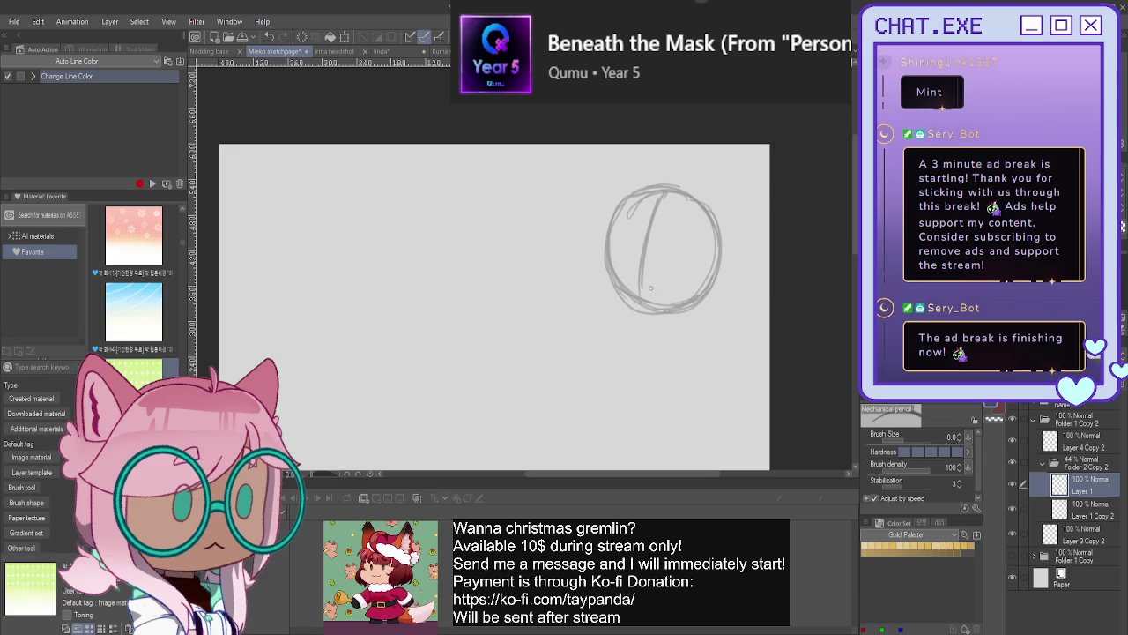
- Add a curved horizontal guideline, retrace the vertical centre line, and begin transforming the sketch
{"action": "mouse_move", "coordinate": [705, 272]}
{"action": "left_mouse_down"}
{"action": "mouse_move", "coordinate": [610, 241]}
{"action": "mouse_move", "coordinate": [647, 195]}
{"action": "left_mouse_up"}
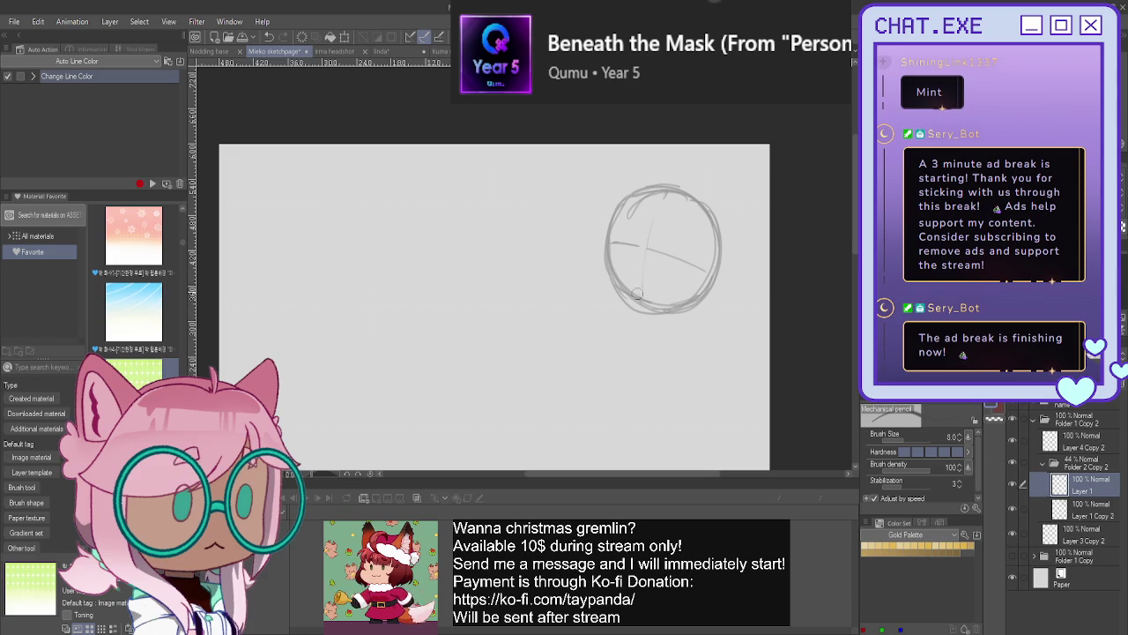
{"action": "mouse_move", "coordinate": [705, 273]}
{"action": "left_mouse_down"}
{"action": "mouse_move", "coordinate": [610, 238]}
{"action": "mouse_move", "coordinate": [684, 262]}
{"action": "left_mouse_up"}
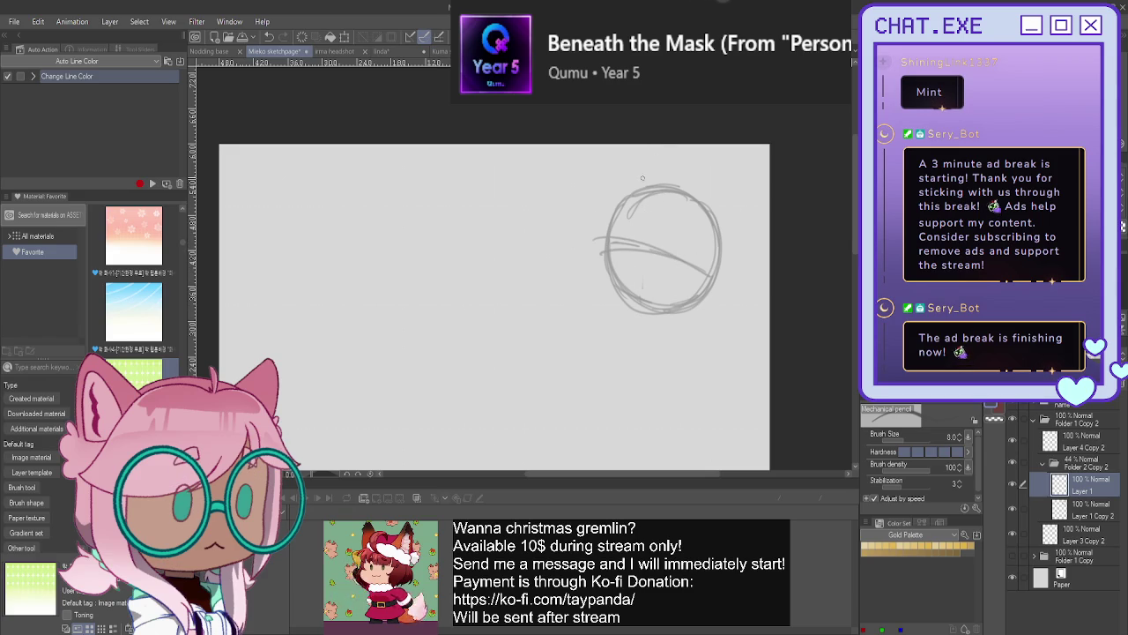
{"action": "left_click_drag", "start_coordinate": [655, 194], "coordinate": [633, 270]}
{"action": "left_click_drag", "start_coordinate": [644, 221], "coordinate": [631, 297]}
{"action": "left_click_drag", "start_coordinate": [650, 198], "coordinate": [631, 289]}
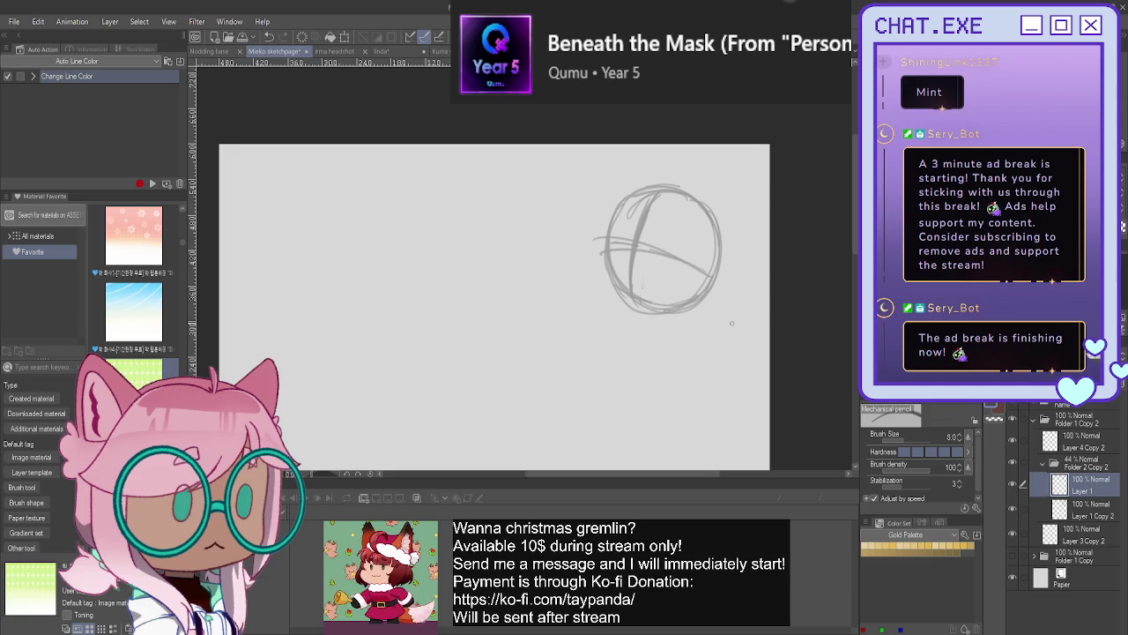
{"action": "scroll", "coordinate": [635, 223], "scroll_direction": "up", "scroll_amount": 2}
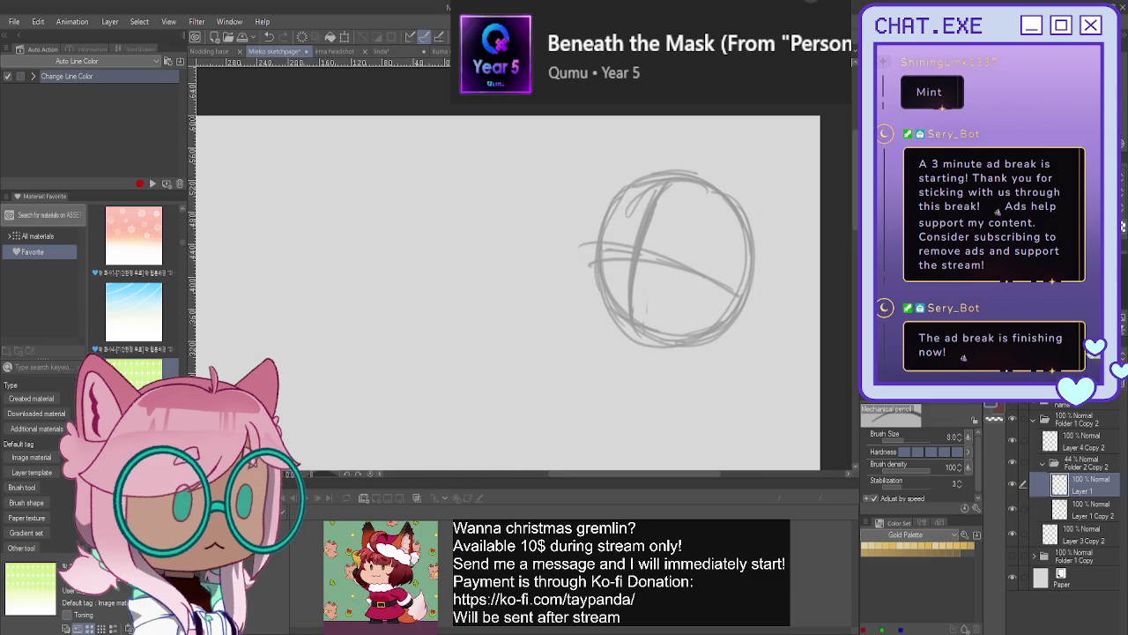
{"action": "key", "text": "ctrl+t"}
- Try rotating the guideline sketch, then cancel and clear the rough cross strokes
{"action": "left_click_drag", "start_coordinate": [567, 235], "coordinate": [541, 290]}
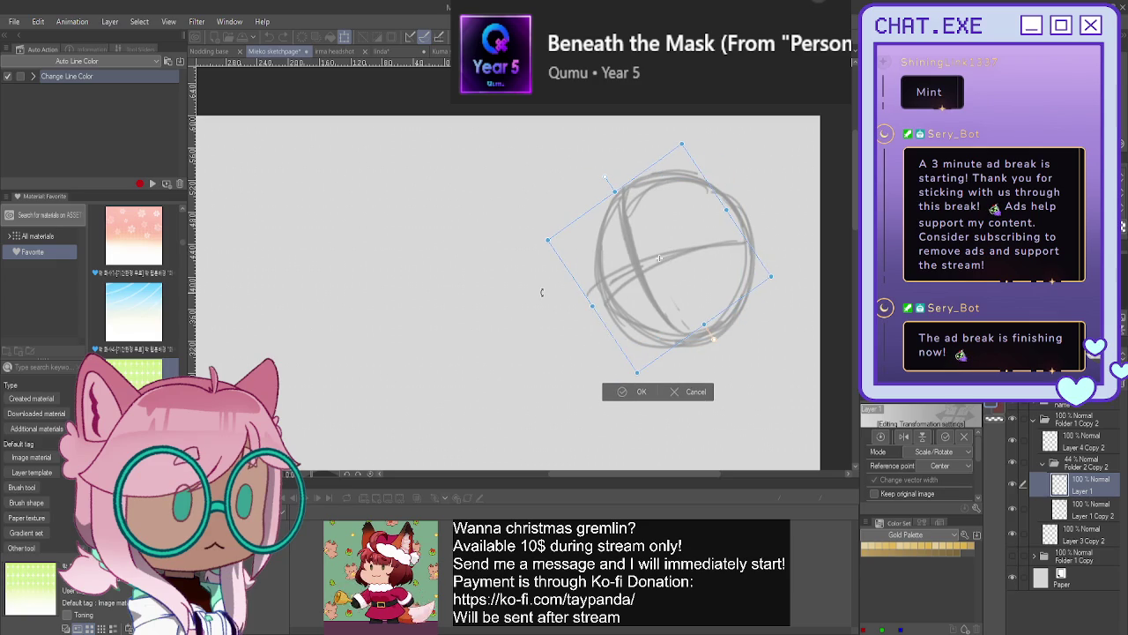
{"action": "mouse_move", "coordinate": [542, 290]}
{"action": "left_mouse_down"}
{"action": "mouse_move", "coordinate": [653, 377]}
{"action": "mouse_move", "coordinate": [703, 323]}
{"action": "left_mouse_up"}
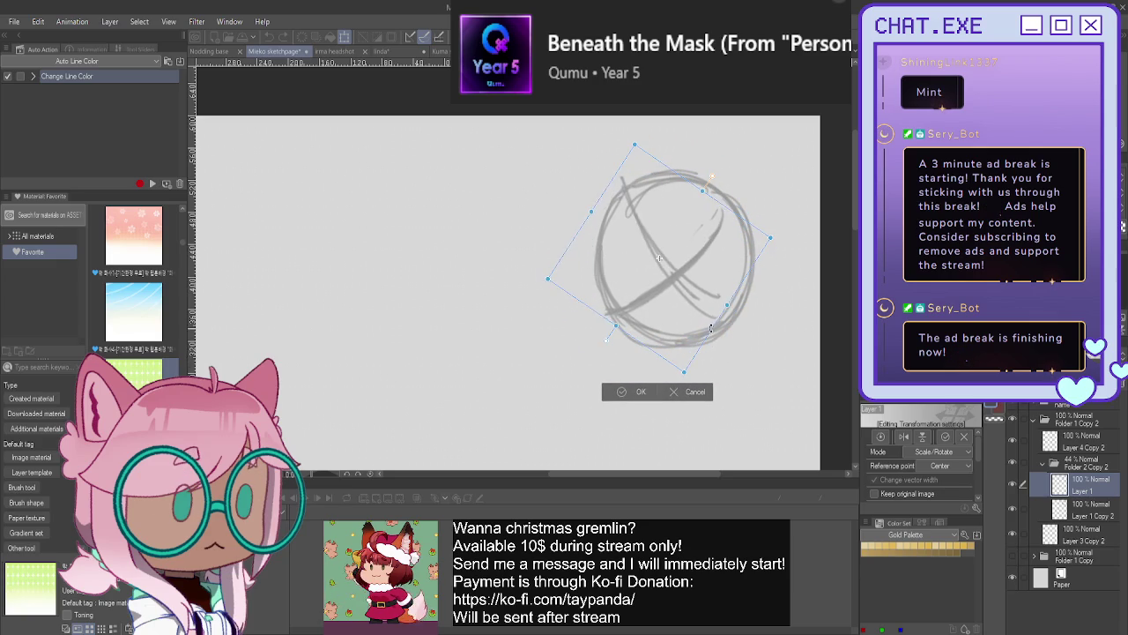
{"action": "left_click", "coordinate": [676, 392]}
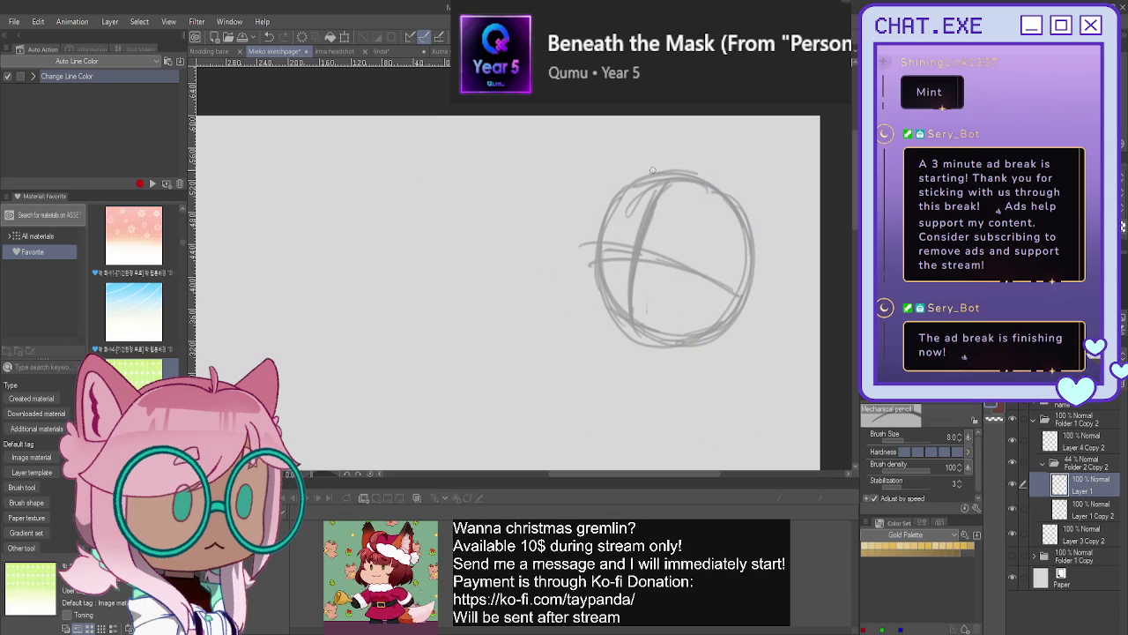
{"action": "key", "text": "ctrl+z"}
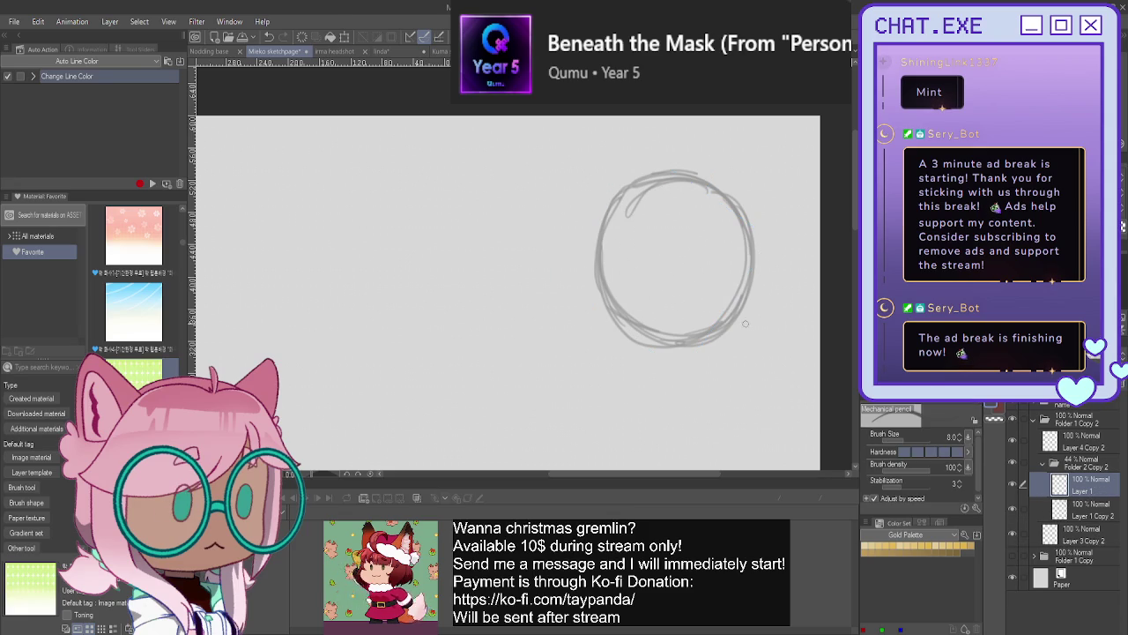
- Redraw the horizontal and vertical guidelines, add Layer 3, and draw the left neck line
{"action": "left_click_drag", "start_coordinate": [608, 279], "coordinate": [742, 292]}
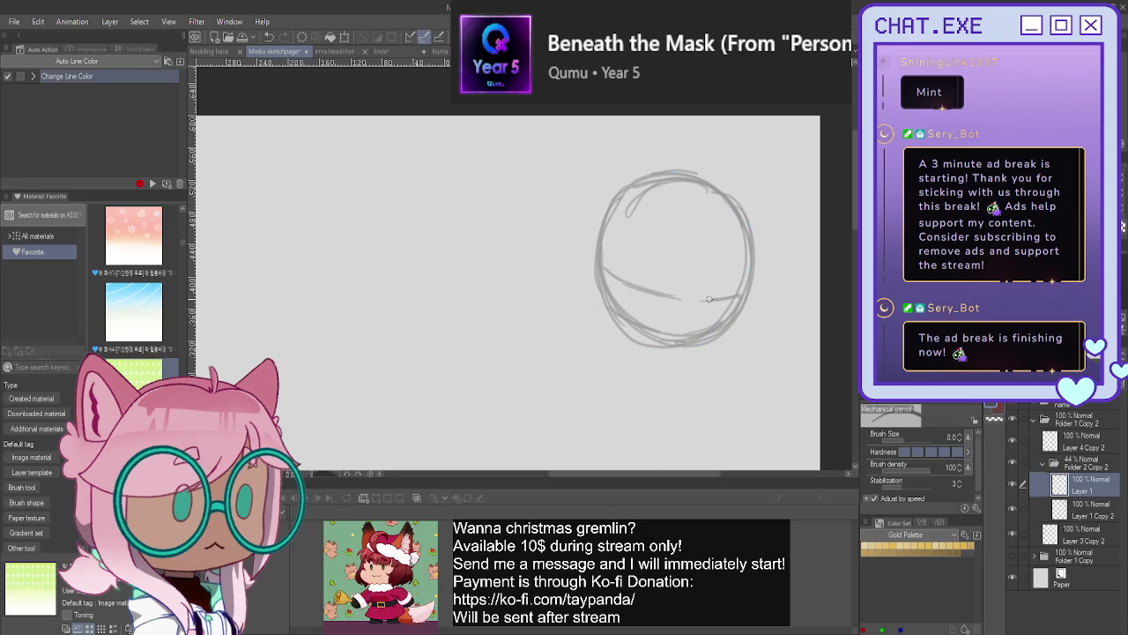
{"action": "left_click_drag", "start_coordinate": [658, 188], "coordinate": [640, 307]}
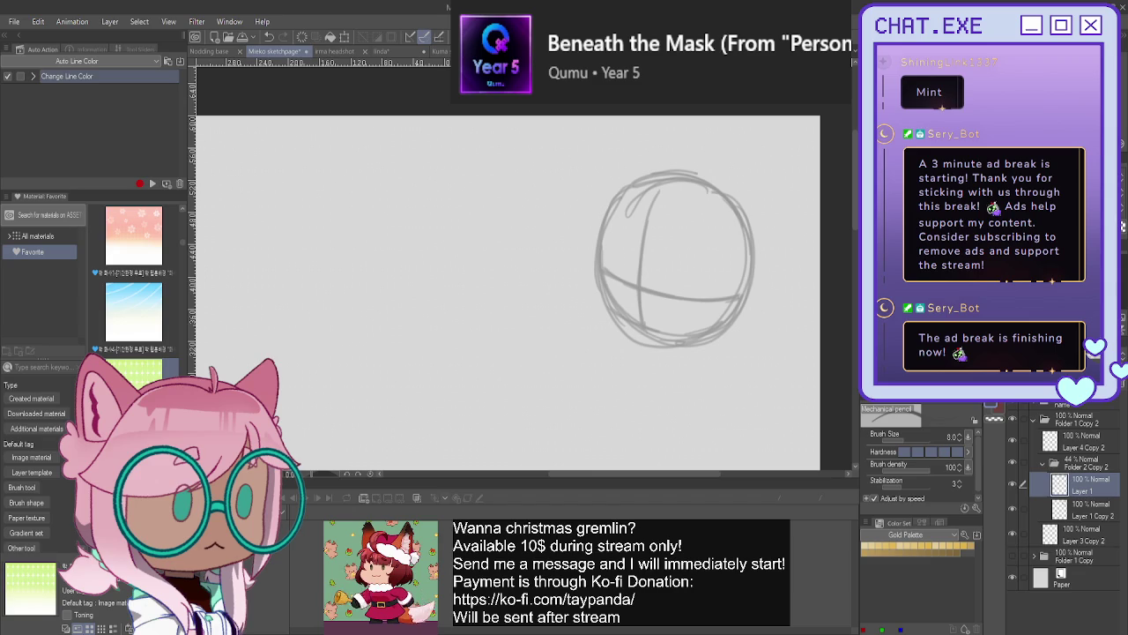
{"action": "key", "text": "ctrl+shift+n"}
{"action": "scroll", "coordinate": [686, 302], "scroll_direction": "up", "scroll_amount": 2}
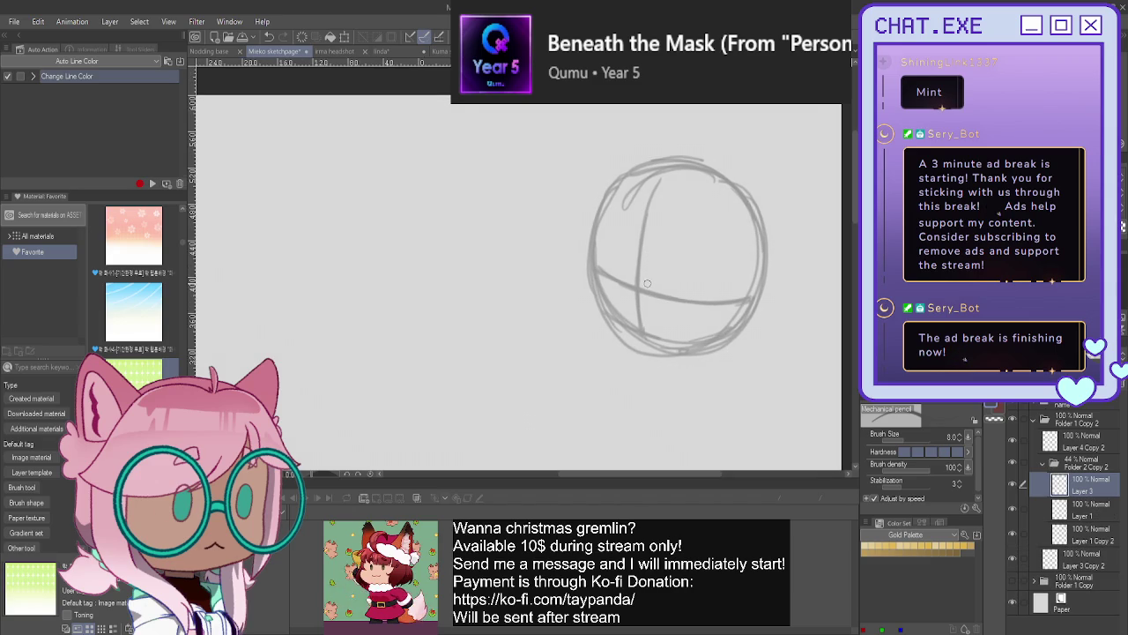
{"action": "scroll", "coordinate": [619, 338], "scroll_direction": "down", "scroll_amount": 1}
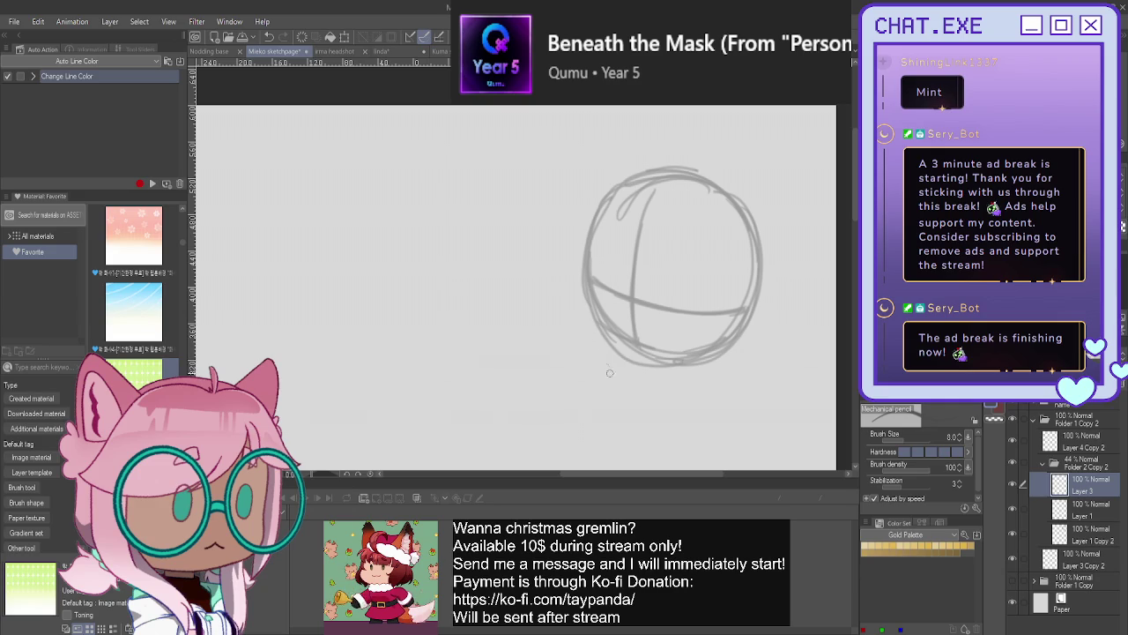
{"action": "left_click_drag", "start_coordinate": [640, 362], "coordinate": [651, 397]}
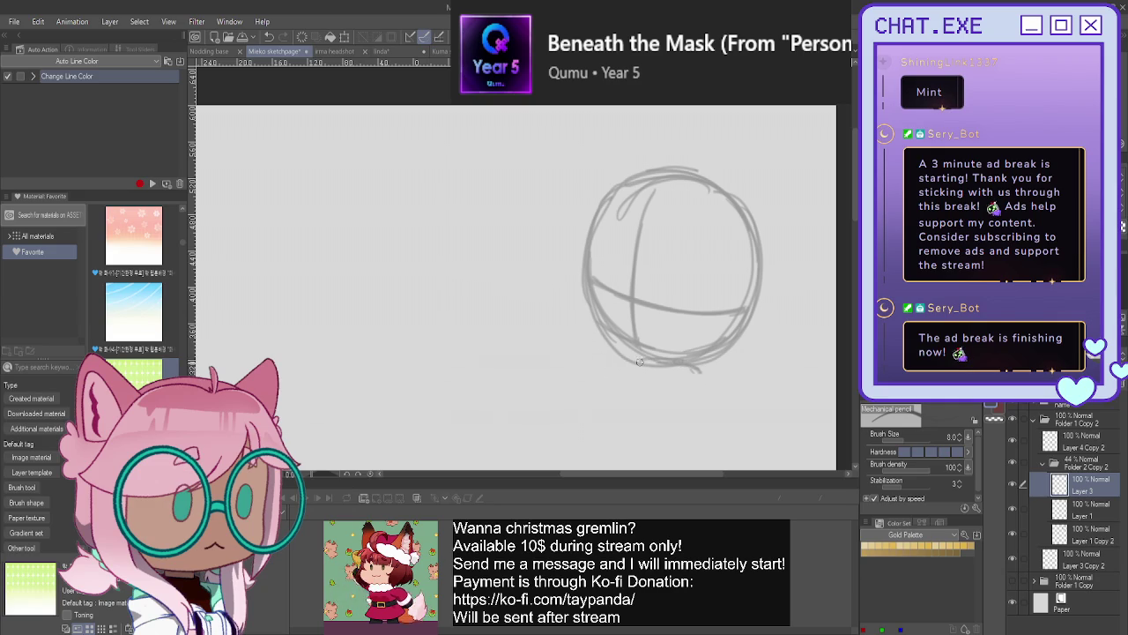
- Draw the right neck line, a shoulder line, and curly loops below the circle's lower-left
{"action": "mouse_move", "coordinate": [696, 366]}
{"action": "left_mouse_down"}
{"action": "mouse_move", "coordinate": [706, 396]}
{"action": "mouse_move", "coordinate": [697, 443]}
{"action": "mouse_move", "coordinate": [666, 449]}
{"action": "mouse_move", "coordinate": [631, 361]}
{"action": "mouse_move", "coordinate": [643, 432]}
{"action": "left_mouse_up"}
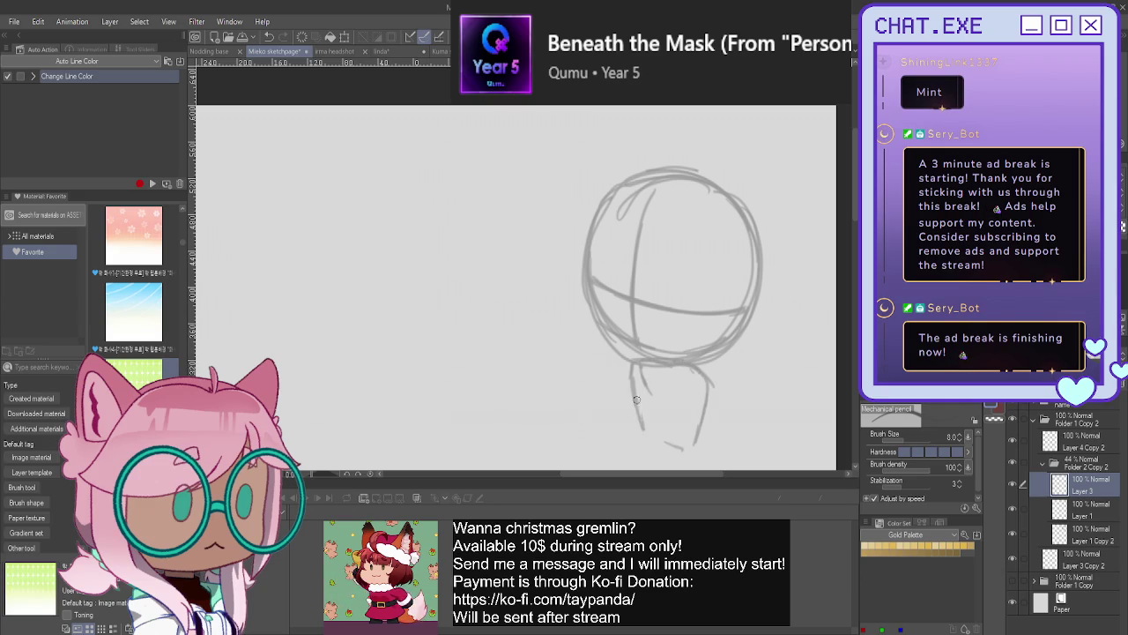
{"action": "mouse_move", "coordinate": [599, 345]}
{"action": "left_mouse_down"}
{"action": "mouse_move", "coordinate": [632, 380]}
{"action": "mouse_move", "coordinate": [617, 345]}
{"action": "mouse_move", "coordinate": [578, 356]}
{"action": "mouse_move", "coordinate": [636, 363]}
{"action": "mouse_move", "coordinate": [650, 371]}
{"action": "mouse_move", "coordinate": [645, 382]}
{"action": "left_mouse_up"}
{"action": "mouse_move", "coordinate": [593, 339]}
{"action": "left_mouse_down"}
{"action": "mouse_move", "coordinate": [573, 368]}
{"action": "mouse_move", "coordinate": [636, 391]}
{"action": "mouse_move", "coordinate": [652, 379]}
{"action": "mouse_move", "coordinate": [652, 398]}
{"action": "mouse_move", "coordinate": [606, 398]}
{"action": "mouse_move", "coordinate": [575, 376]}
{"action": "mouse_move", "coordinate": [564, 388]}
{"action": "mouse_move", "coordinate": [601, 401]}
{"action": "mouse_move", "coordinate": [607, 416]}
{"action": "left_mouse_up"}
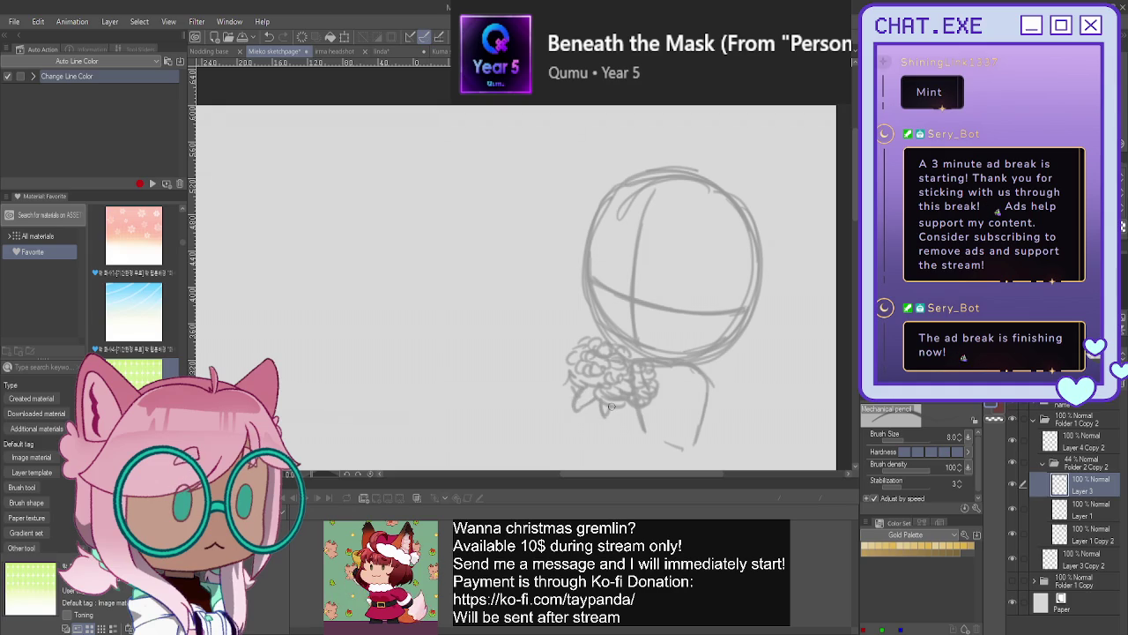
{"action": "mouse_move", "coordinate": [573, 363]}
{"action": "left_mouse_down"}
{"action": "mouse_move", "coordinate": [572, 394]}
{"action": "mouse_move", "coordinate": [640, 426]}
{"action": "mouse_move", "coordinate": [613, 408]}
{"action": "mouse_move", "coordinate": [656, 399]}
{"action": "mouse_move", "coordinate": [605, 422]}
{"action": "mouse_move", "coordinate": [560, 392]}
{"action": "mouse_move", "coordinate": [576, 350]}
{"action": "mouse_move", "coordinate": [555, 372]}
{"action": "mouse_move", "coordinate": [570, 400]}
{"action": "left_mouse_up"}
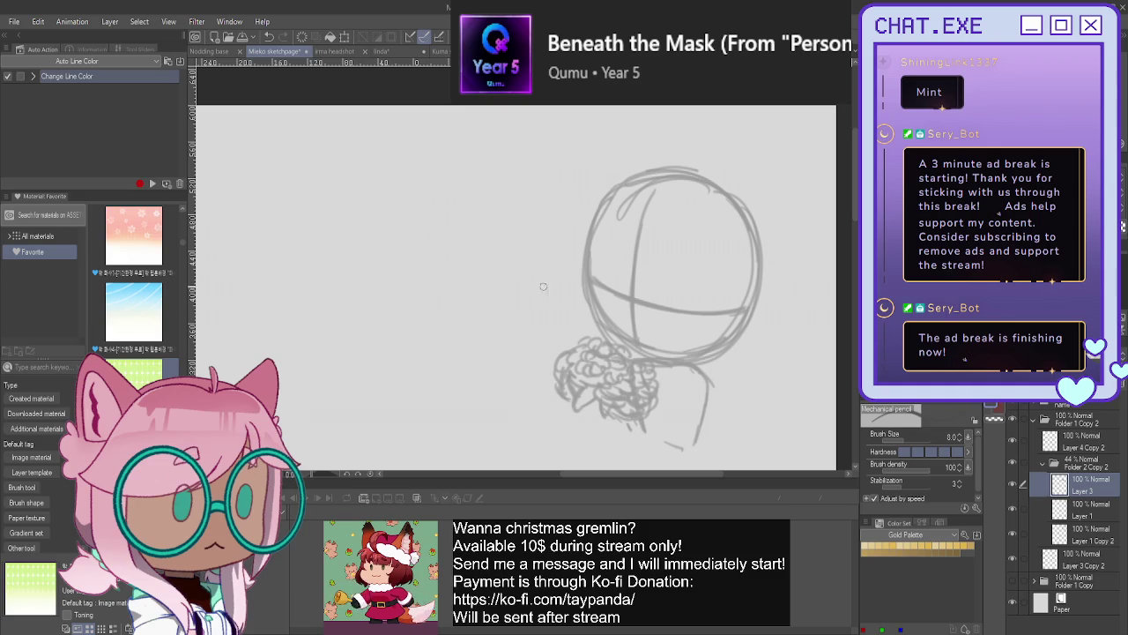
- Collapse Folder 2 Copy 2, draw on Layer 4 Copy 2, and start the left eye stroke
{"action": "left_click", "coordinate": [1043, 468]}
{"action": "left_click", "coordinate": [1077, 447]}
{"action": "scroll", "coordinate": [612, 264], "scroll_direction": "up", "scroll_amount": 3}
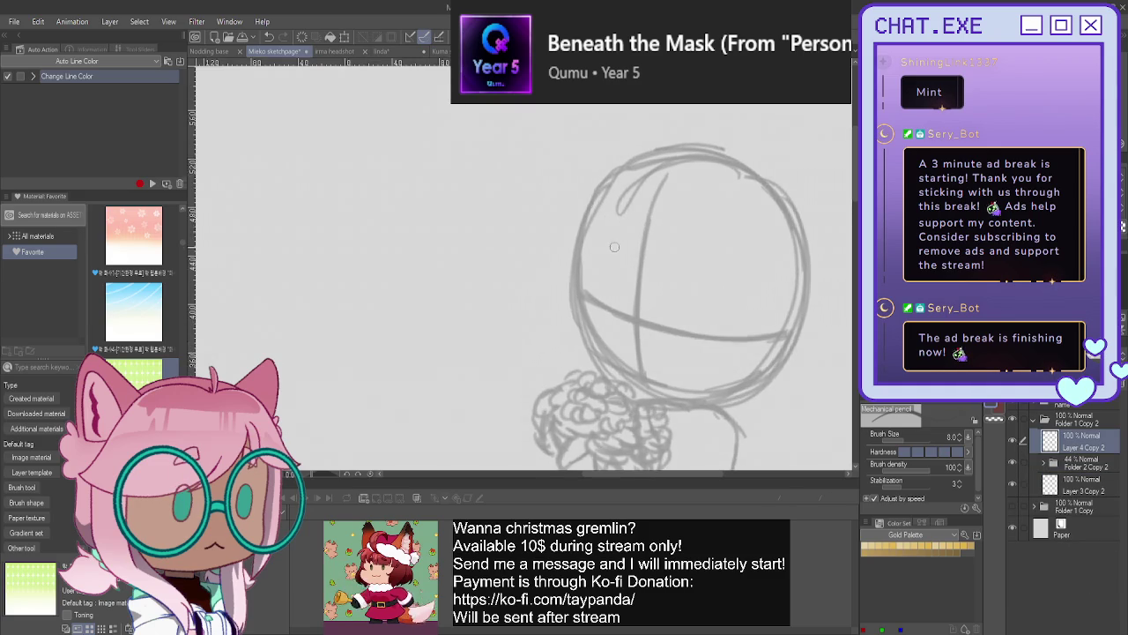
{"action": "left_click_drag", "start_coordinate": [633, 325], "coordinate": [600, 305]}
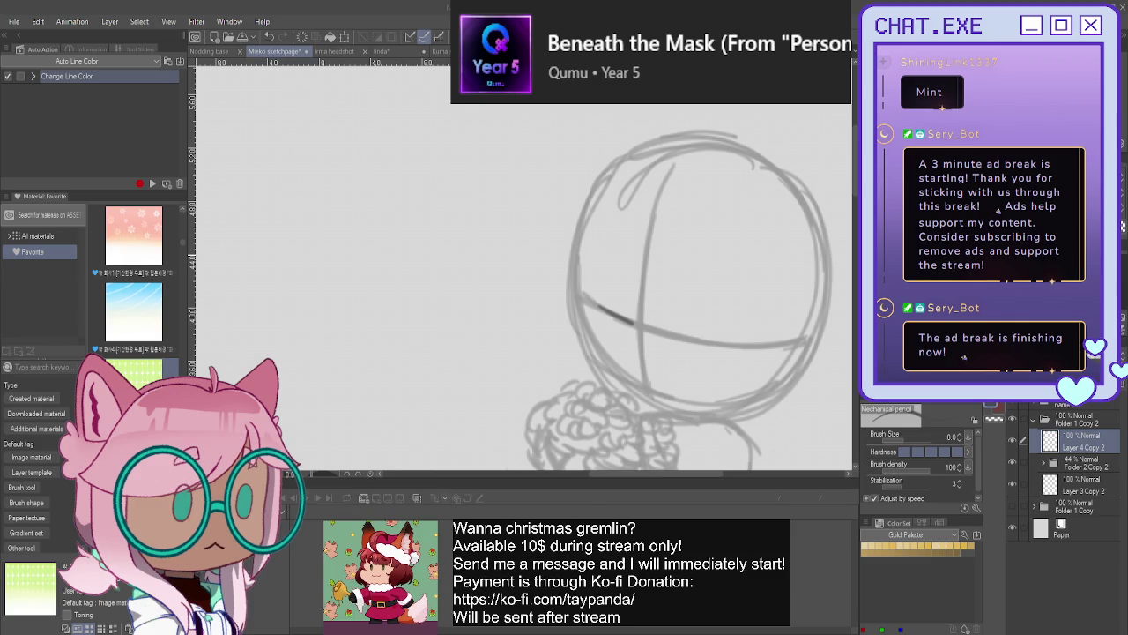
- Draw the left eye's heavy upper lid, dark fill, eyebrow and small lashes
{"action": "scroll", "coordinate": [569, 291], "scroll_direction": "up", "scroll_amount": 2}
{"action": "mouse_move", "coordinate": [583, 311]}
{"action": "left_mouse_down"}
{"action": "mouse_move", "coordinate": [654, 351]}
{"action": "mouse_move", "coordinate": [578, 310]}
{"action": "mouse_move", "coordinate": [620, 364]}
{"action": "mouse_move", "coordinate": [649, 352]}
{"action": "mouse_move", "coordinate": [631, 373]}
{"action": "left_mouse_up"}
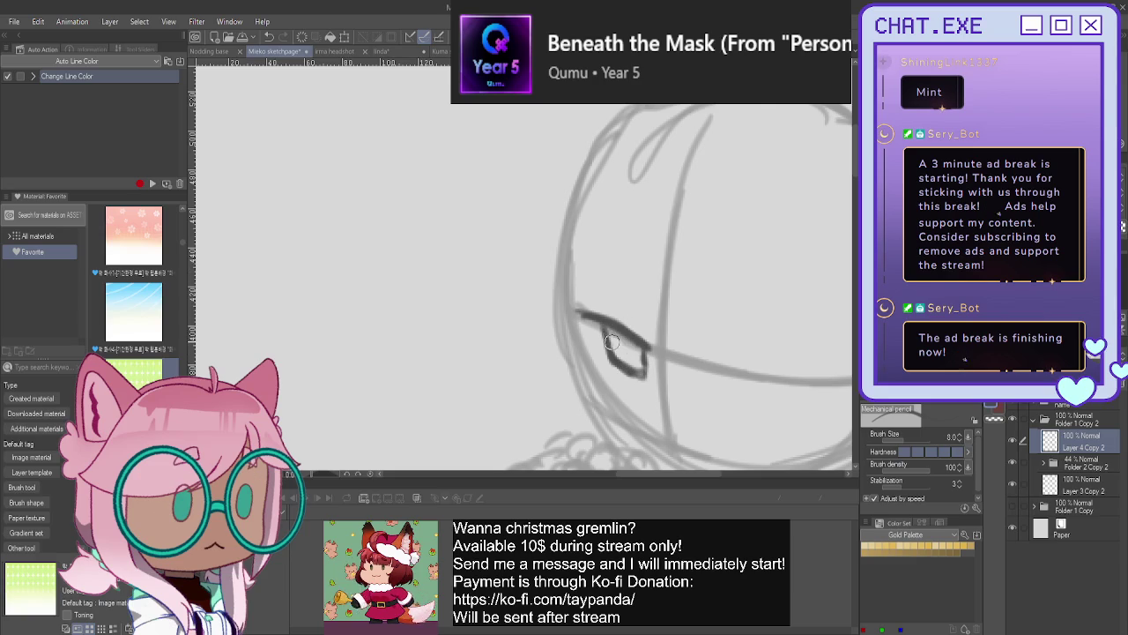
{"action": "mouse_move", "coordinate": [589, 328]}
{"action": "left_mouse_down"}
{"action": "mouse_move", "coordinate": [621, 351]}
{"action": "mouse_move", "coordinate": [592, 319]}
{"action": "left_mouse_up"}
{"action": "left_click_drag", "start_coordinate": [652, 282], "coordinate": [615, 279]}
{"action": "mouse_move", "coordinate": [609, 331]}
{"action": "left_mouse_down"}
{"action": "mouse_move", "coordinate": [646, 370]}
{"action": "mouse_move", "coordinate": [617, 325]}
{"action": "mouse_move", "coordinate": [570, 309]}
{"action": "mouse_move", "coordinate": [642, 349]}
{"action": "mouse_move", "coordinate": [631, 406]}
{"action": "left_mouse_up"}
{"action": "left_click_drag", "start_coordinate": [604, 366], "coordinate": [588, 384]}
{"action": "scroll", "coordinate": [507, 290], "scroll_direction": "down", "scroll_amount": 2}
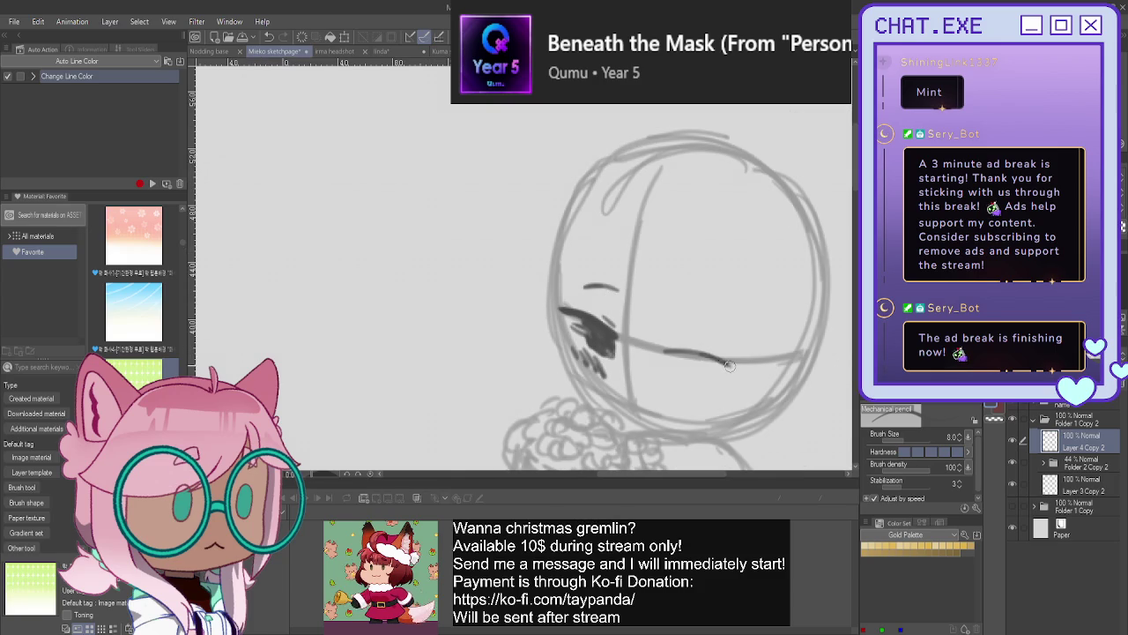
- Draw and fill the right eye, undoing a stray under-eye stroke, and darken the head's left outline
{"action": "mouse_move", "coordinate": [668, 351]}
{"action": "left_mouse_down"}
{"action": "mouse_move", "coordinate": [739, 372]}
{"action": "mouse_move", "coordinate": [666, 351]}
{"action": "mouse_move", "coordinate": [724, 326]}
{"action": "left_mouse_up"}
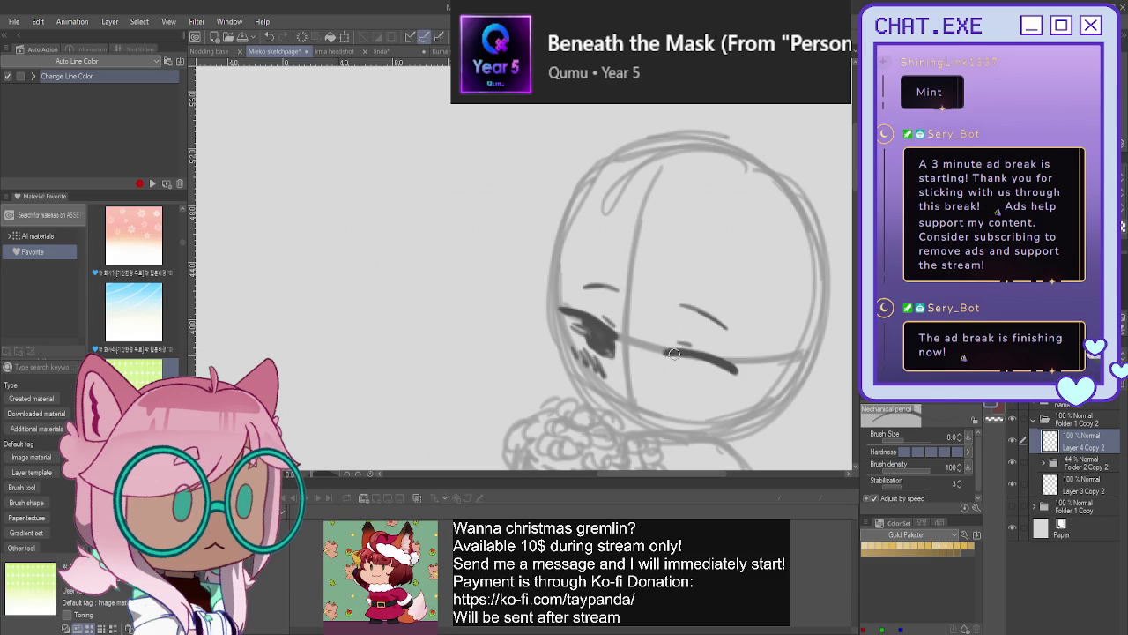
{"action": "mouse_move", "coordinate": [705, 358]}
{"action": "left_mouse_down"}
{"action": "mouse_move", "coordinate": [707, 388]}
{"action": "mouse_move", "coordinate": [669, 381]}
{"action": "mouse_move", "coordinate": [704, 374]}
{"action": "mouse_move", "coordinate": [663, 371]}
{"action": "mouse_move", "coordinate": [681, 355]}
{"action": "mouse_move", "coordinate": [705, 374]}
{"action": "left_mouse_up"}
{"action": "key", "text": "ctrl+z"}
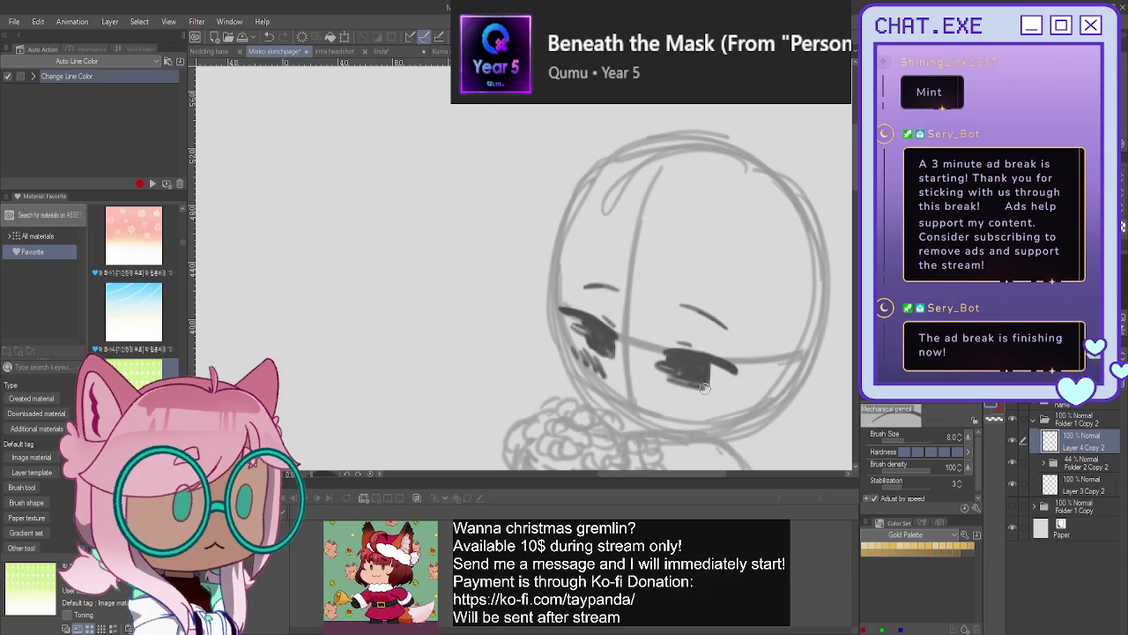
{"action": "left_click_drag", "start_coordinate": [669, 364], "coordinate": [699, 383]}
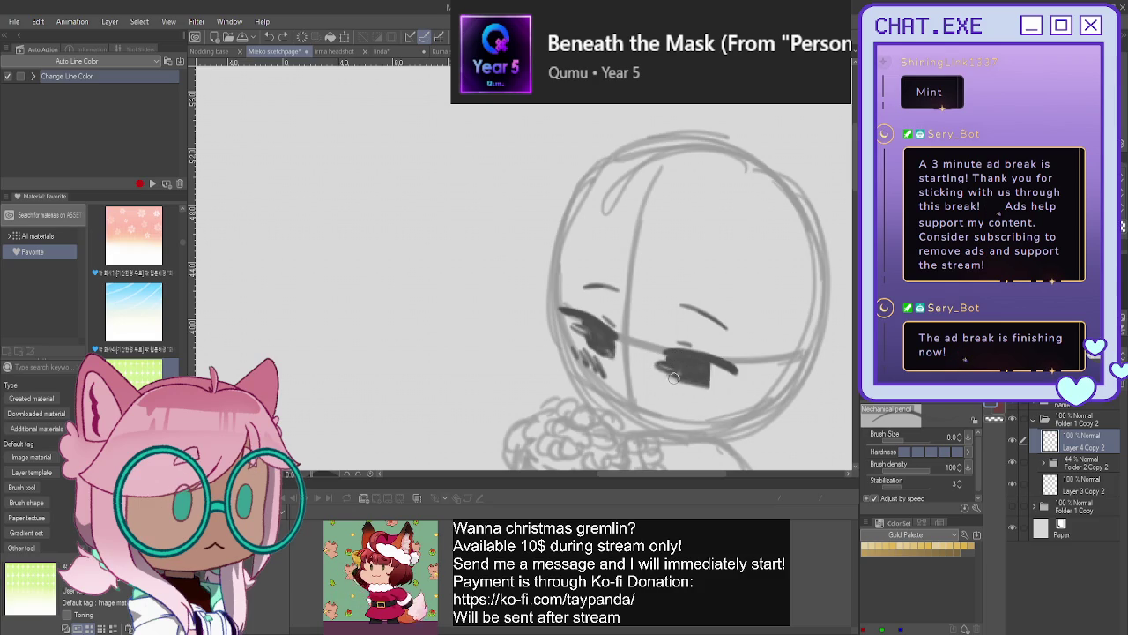
{"action": "scroll", "coordinate": [496, 269], "scroll_direction": "down", "scroll_amount": 1}
{"action": "scroll", "coordinate": [546, 254], "scroll_direction": "up", "scroll_amount": 1}
{"action": "scroll", "coordinate": [546, 254], "scroll_direction": "up", "scroll_amount": 1}
{"action": "mouse_move", "coordinate": [551, 238]}
{"action": "left_mouse_down"}
{"action": "mouse_move", "coordinate": [540, 388]}
{"action": "mouse_move", "coordinate": [577, 416]}
{"action": "left_mouse_up"}
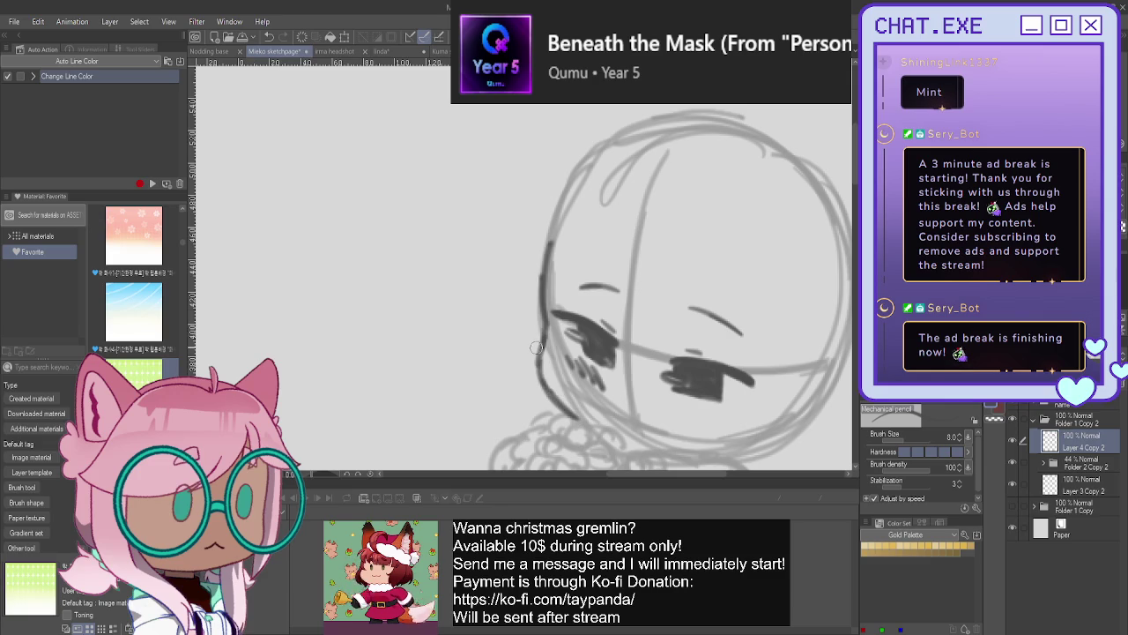
- Extend the dark left head outline, add a chin mark and blush hatching under the right eye
{"action": "mouse_move", "coordinate": [554, 212]}
{"action": "left_mouse_down"}
{"action": "mouse_move", "coordinate": [540, 385]}
{"action": "mouse_move", "coordinate": [568, 410]}
{"action": "left_mouse_up"}
{"action": "scroll", "coordinate": [573, 410], "scroll_direction": "down", "scroll_amount": 2}
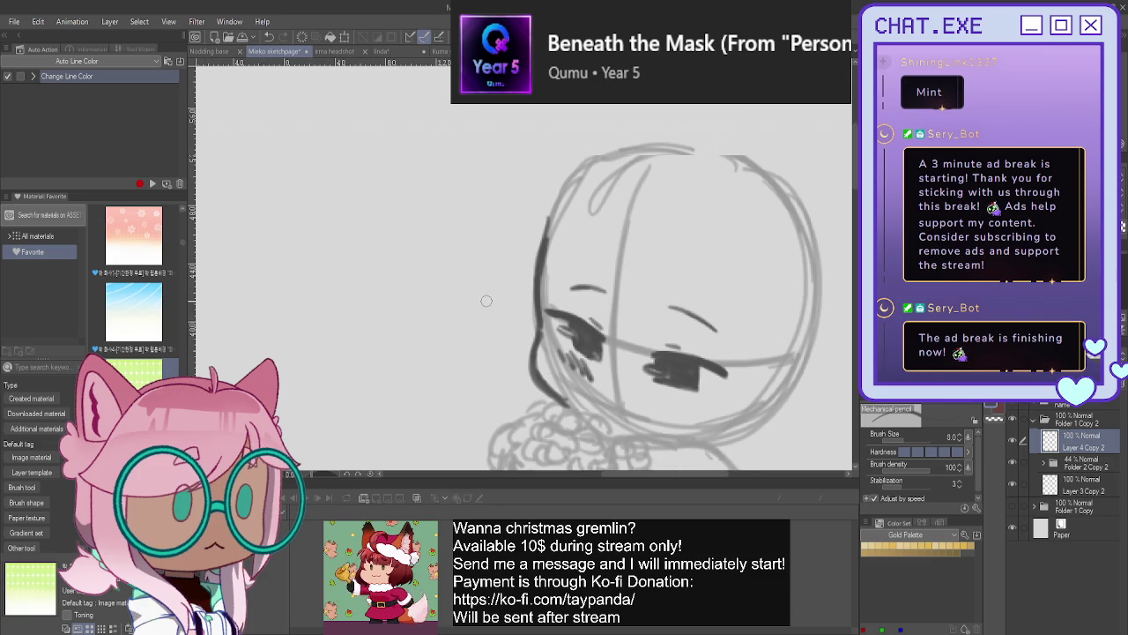
{"action": "scroll", "coordinate": [605, 377], "scroll_direction": "up", "scroll_amount": 1}
{"action": "left_click", "coordinate": [616, 394]}
{"action": "mouse_move", "coordinate": [663, 377]}
{"action": "left_mouse_down"}
{"action": "mouse_move", "coordinate": [674, 394]}
{"action": "mouse_move", "coordinate": [645, 388]}
{"action": "left_mouse_up"}
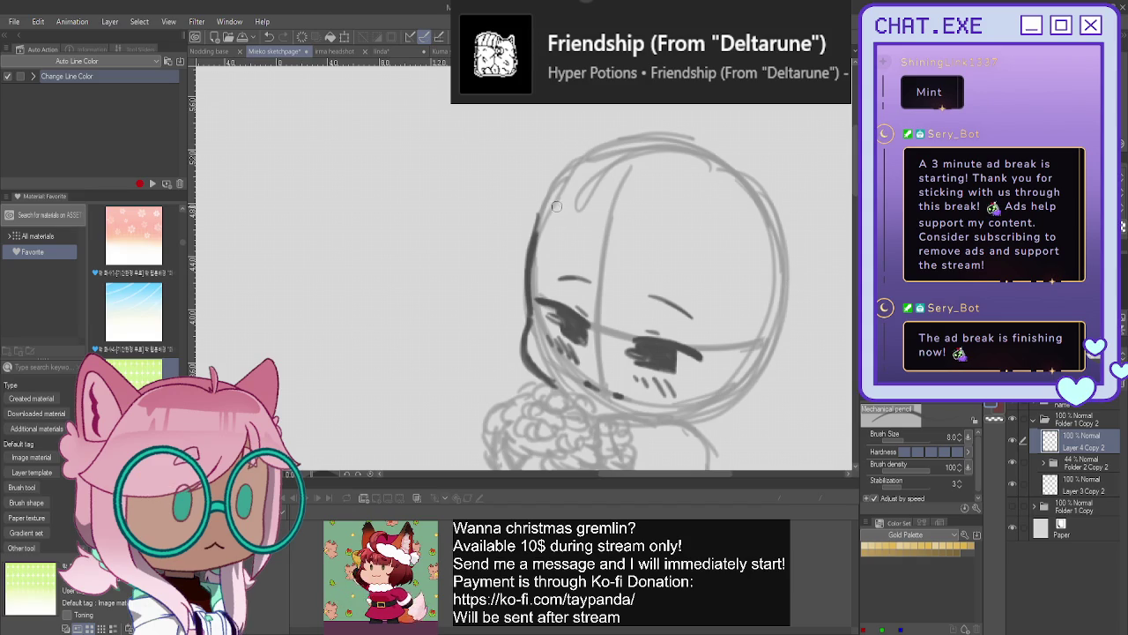
{"action": "scroll", "coordinate": [556, 205], "scroll_direction": "down", "scroll_amount": 3}
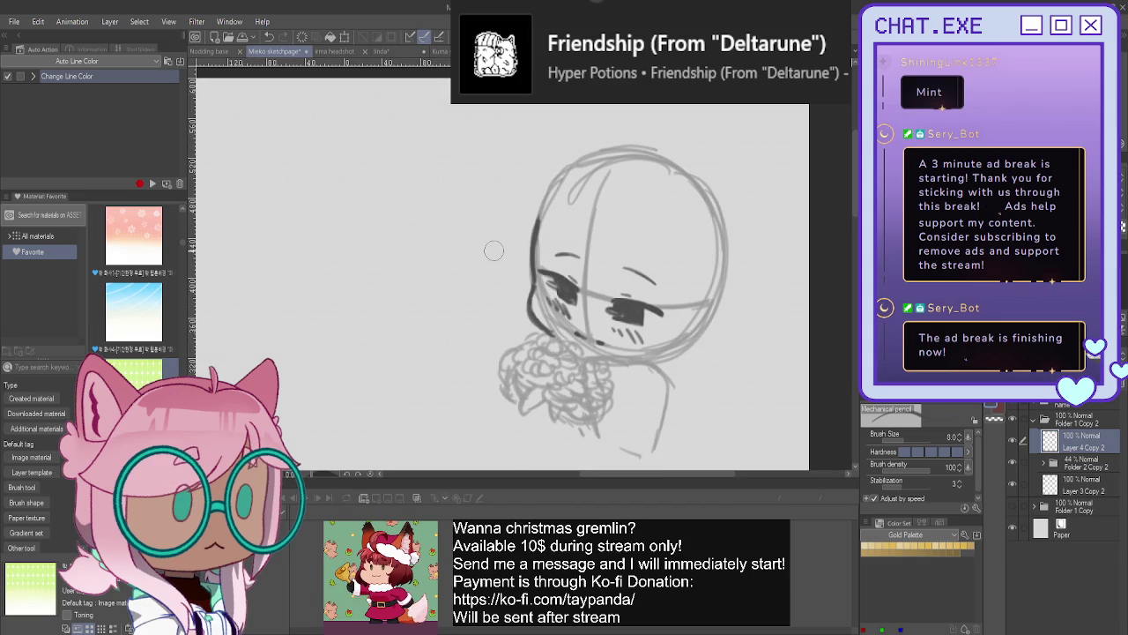
{"action": "left_click_drag", "start_coordinate": [494, 251], "coordinate": [547, 227]}
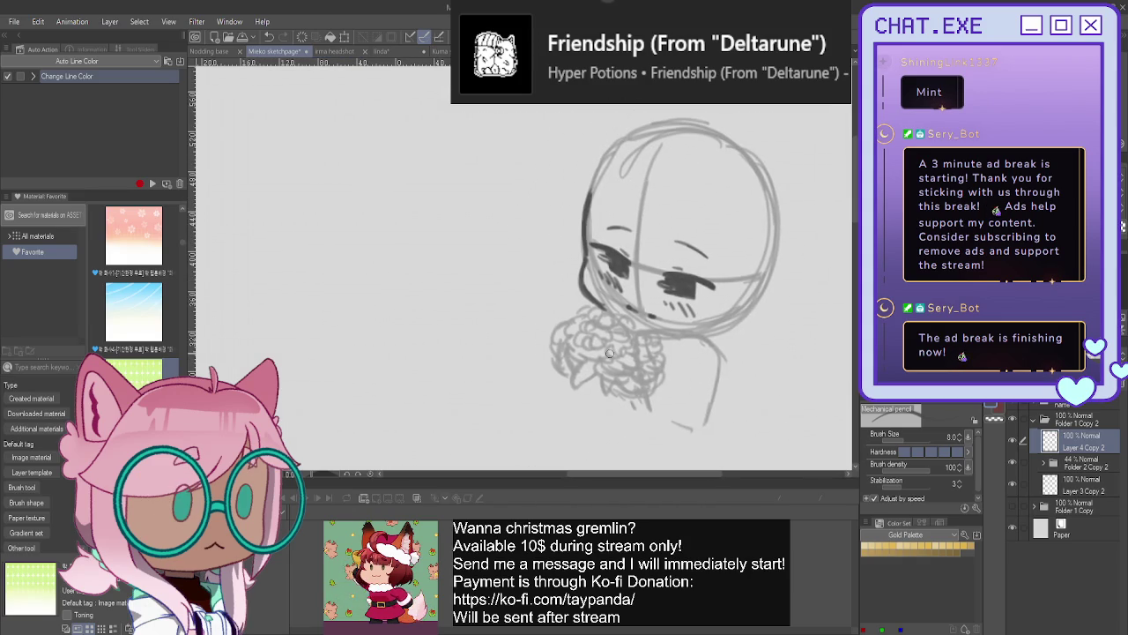
- Draw dark flower curls across the bouquet's top, right and left, undoing the last curls
{"action": "scroll", "coordinate": [609, 353], "scroll_direction": "up", "scroll_amount": 1}
{"action": "mouse_move", "coordinate": [632, 314]}
{"action": "left_mouse_down"}
{"action": "mouse_move", "coordinate": [661, 348]}
{"action": "mouse_move", "coordinate": [642, 347]}
{"action": "mouse_move", "coordinate": [661, 352]}
{"action": "mouse_move", "coordinate": [627, 351]}
{"action": "mouse_move", "coordinate": [641, 345]}
{"action": "left_mouse_up"}
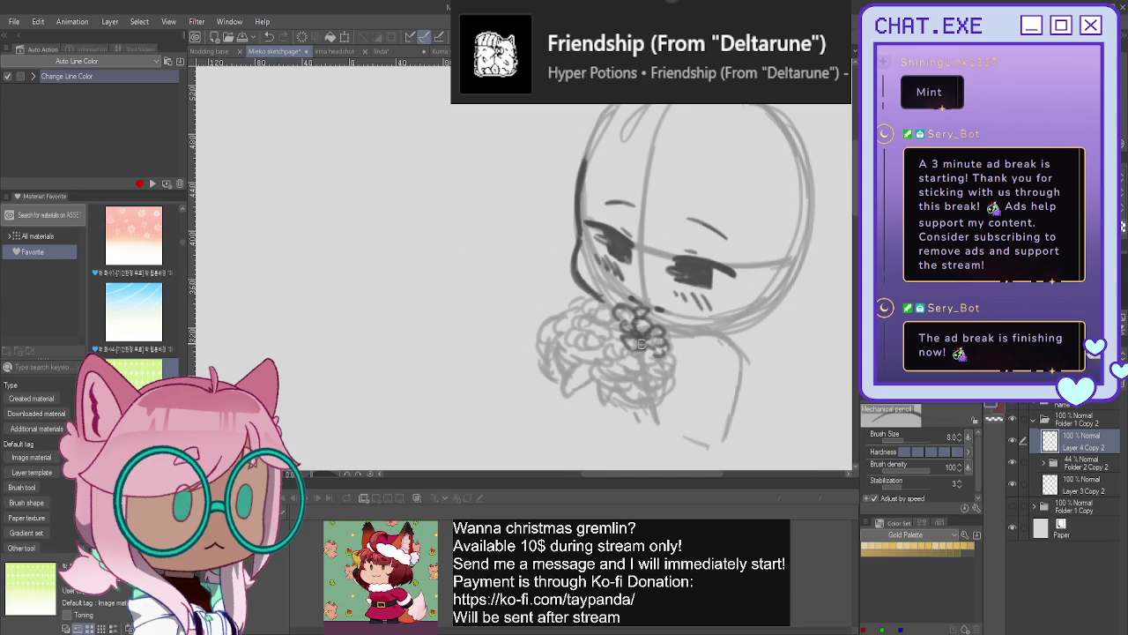
{"action": "mouse_move", "coordinate": [607, 302]}
{"action": "left_mouse_down"}
{"action": "mouse_move", "coordinate": [616, 308]}
{"action": "mouse_move", "coordinate": [593, 304]}
{"action": "mouse_move", "coordinate": [622, 328]}
{"action": "mouse_move", "coordinate": [620, 340]}
{"action": "mouse_move", "coordinate": [603, 337]}
{"action": "mouse_move", "coordinate": [621, 344]}
{"action": "mouse_move", "coordinate": [585, 297]}
{"action": "mouse_move", "coordinate": [573, 305]}
{"action": "mouse_move", "coordinate": [589, 319]}
{"action": "mouse_move", "coordinate": [568, 317]}
{"action": "left_mouse_up"}
{"action": "mouse_move", "coordinate": [669, 346]}
{"action": "left_mouse_down"}
{"action": "mouse_move", "coordinate": [652, 375]}
{"action": "mouse_move", "coordinate": [652, 351]}
{"action": "mouse_move", "coordinate": [646, 361]}
{"action": "mouse_move", "coordinate": [649, 386]}
{"action": "mouse_move", "coordinate": [642, 379]}
{"action": "mouse_move", "coordinate": [661, 391]}
{"action": "left_mouse_up"}
{"action": "mouse_move", "coordinate": [624, 351]}
{"action": "left_mouse_down"}
{"action": "mouse_move", "coordinate": [628, 370]}
{"action": "mouse_move", "coordinate": [648, 365]}
{"action": "left_mouse_up"}
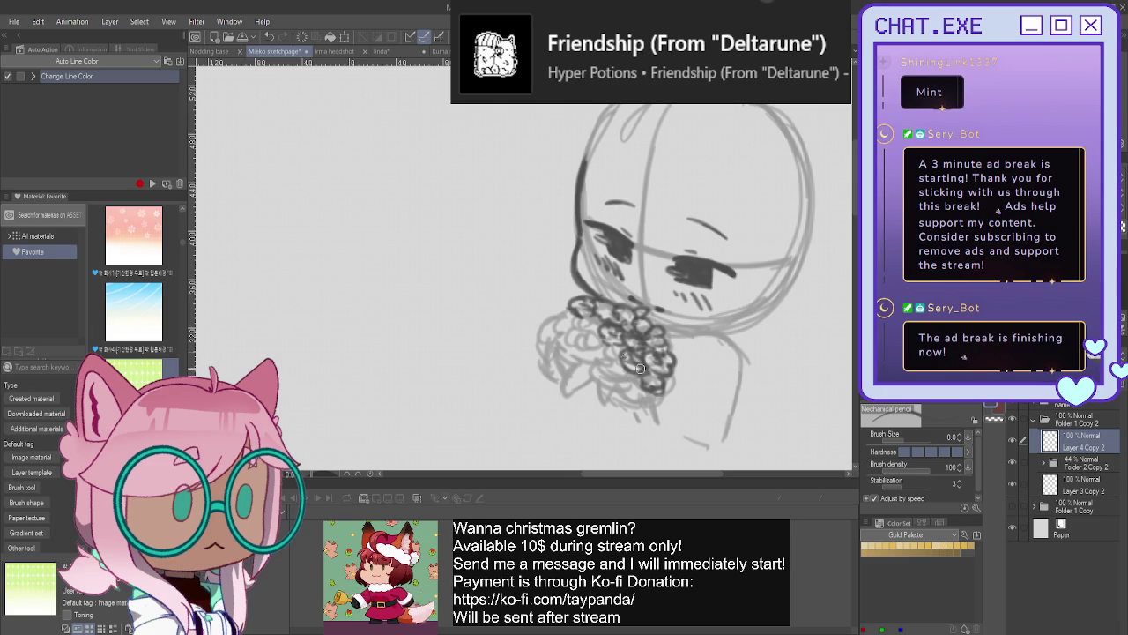
{"action": "mouse_move", "coordinate": [570, 315]}
{"action": "left_mouse_down"}
{"action": "mouse_move", "coordinate": [602, 344]}
{"action": "mouse_move", "coordinate": [586, 319]}
{"action": "mouse_move", "coordinate": [600, 340]}
{"action": "mouse_move", "coordinate": [603, 331]}
{"action": "mouse_move", "coordinate": [579, 314]}
{"action": "mouse_move", "coordinate": [581, 340]}
{"action": "mouse_move", "coordinate": [603, 339]}
{"action": "mouse_move", "coordinate": [575, 344]}
{"action": "mouse_move", "coordinate": [592, 361]}
{"action": "mouse_move", "coordinate": [591, 349]}
{"action": "left_mouse_up"}
{"action": "key", "text": "ctrl+z"}
{"action": "key", "text": "ctrl+z"}
- Add more curls to the bouquet's upper-left, lower part and left edges
{"action": "left_click_drag", "start_coordinate": [608, 353], "coordinate": [611, 355]}
{"action": "mouse_move", "coordinate": [561, 305]}
{"action": "left_mouse_down"}
{"action": "mouse_move", "coordinate": [571, 313]}
{"action": "mouse_move", "coordinate": [548, 307]}
{"action": "mouse_move", "coordinate": [536, 317]}
{"action": "mouse_move", "coordinate": [559, 315]}
{"action": "mouse_move", "coordinate": [531, 333]}
{"action": "mouse_move", "coordinate": [539, 349]}
{"action": "mouse_move", "coordinate": [541, 335]}
{"action": "mouse_move", "coordinate": [538, 344]}
{"action": "mouse_move", "coordinate": [566, 342]}
{"action": "mouse_move", "coordinate": [562, 329]}
{"action": "mouse_move", "coordinate": [572, 339]}
{"action": "left_mouse_up"}
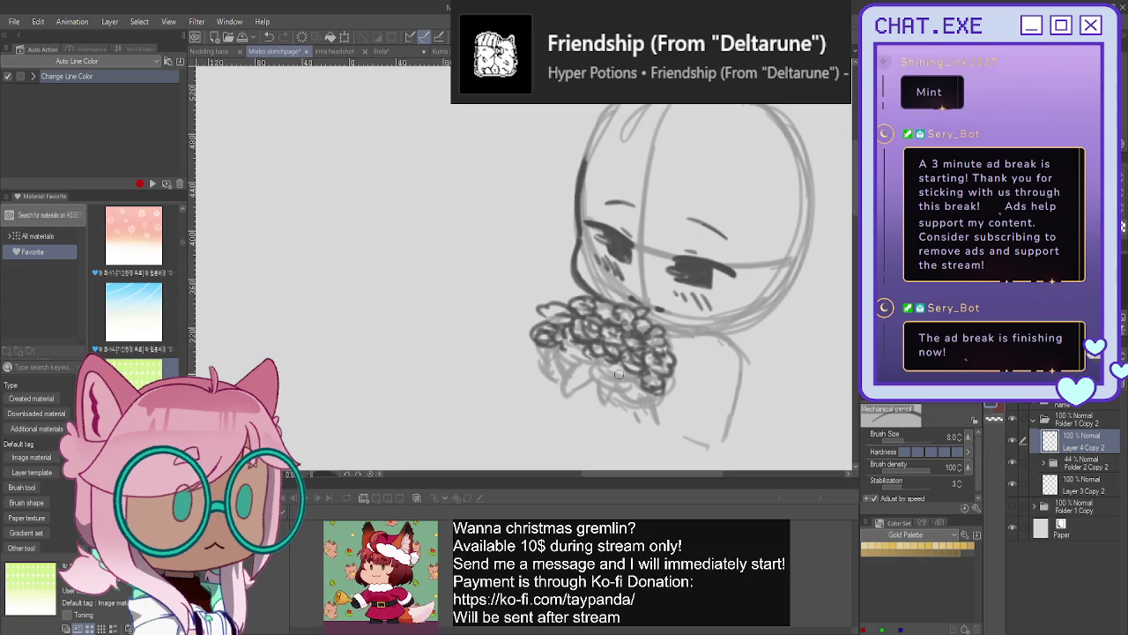
{"action": "mouse_move", "coordinate": [636, 388]}
{"action": "left_mouse_down"}
{"action": "mouse_move", "coordinate": [623, 371]}
{"action": "mouse_move", "coordinate": [558, 347]}
{"action": "mouse_move", "coordinate": [586, 364]}
{"action": "mouse_move", "coordinate": [572, 342]}
{"action": "mouse_move", "coordinate": [564, 351]}
{"action": "mouse_move", "coordinate": [582, 368]}
{"action": "mouse_move", "coordinate": [561, 358]}
{"action": "mouse_move", "coordinate": [586, 385]}
{"action": "mouse_move", "coordinate": [527, 369]}
{"action": "left_mouse_up"}
{"action": "mouse_move", "coordinate": [534, 364]}
{"action": "left_mouse_down"}
{"action": "mouse_move", "coordinate": [571, 392]}
{"action": "mouse_move", "coordinate": [628, 396]}
{"action": "mouse_move", "coordinate": [607, 388]}
{"action": "mouse_move", "coordinate": [648, 407]}
{"action": "mouse_move", "coordinate": [627, 388]}
{"action": "mouse_move", "coordinate": [651, 398]}
{"action": "left_mouse_up"}
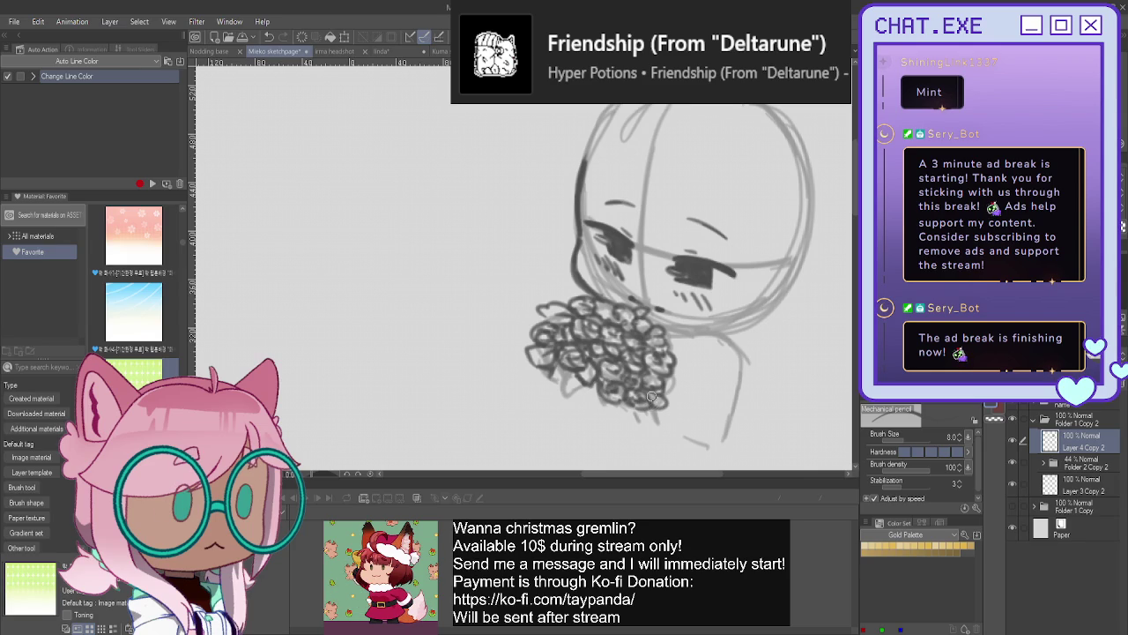
{"action": "mouse_move", "coordinate": [577, 384]}
{"action": "left_mouse_down"}
{"action": "mouse_move", "coordinate": [583, 411]}
{"action": "mouse_move", "coordinate": [608, 399]}
{"action": "mouse_move", "coordinate": [597, 379]}
{"action": "mouse_move", "coordinate": [596, 402]}
{"action": "left_mouse_up"}
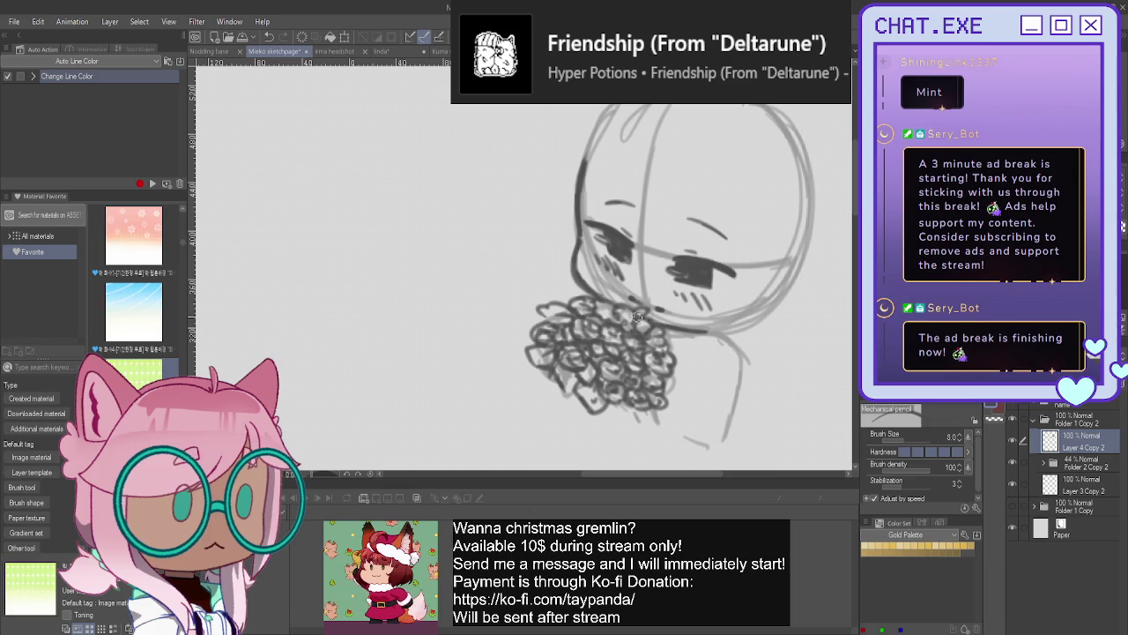
- Darken the chin, add a right ear, and redraw the chin-to-neck curve in mirrored view
{"action": "left_click_drag", "start_coordinate": [728, 330], "coordinate": [693, 330]}
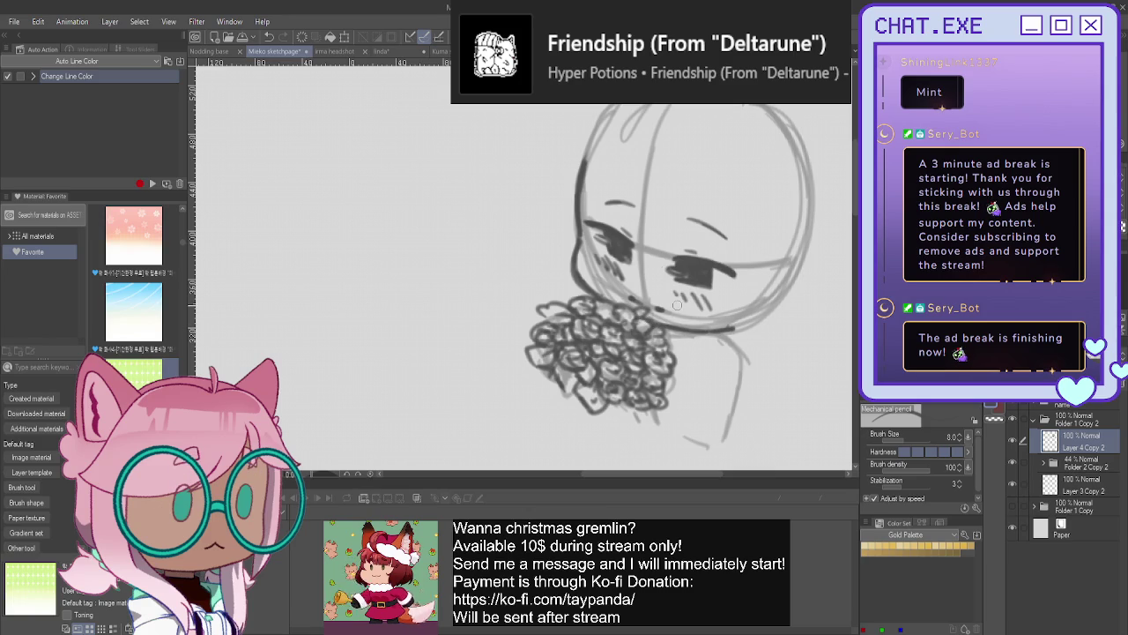
{"action": "mouse_move", "coordinate": [776, 264]}
{"action": "left_mouse_down"}
{"action": "mouse_move", "coordinate": [798, 300]}
{"action": "mouse_move", "coordinate": [764, 317]}
{"action": "mouse_move", "coordinate": [769, 308]}
{"action": "left_mouse_up"}
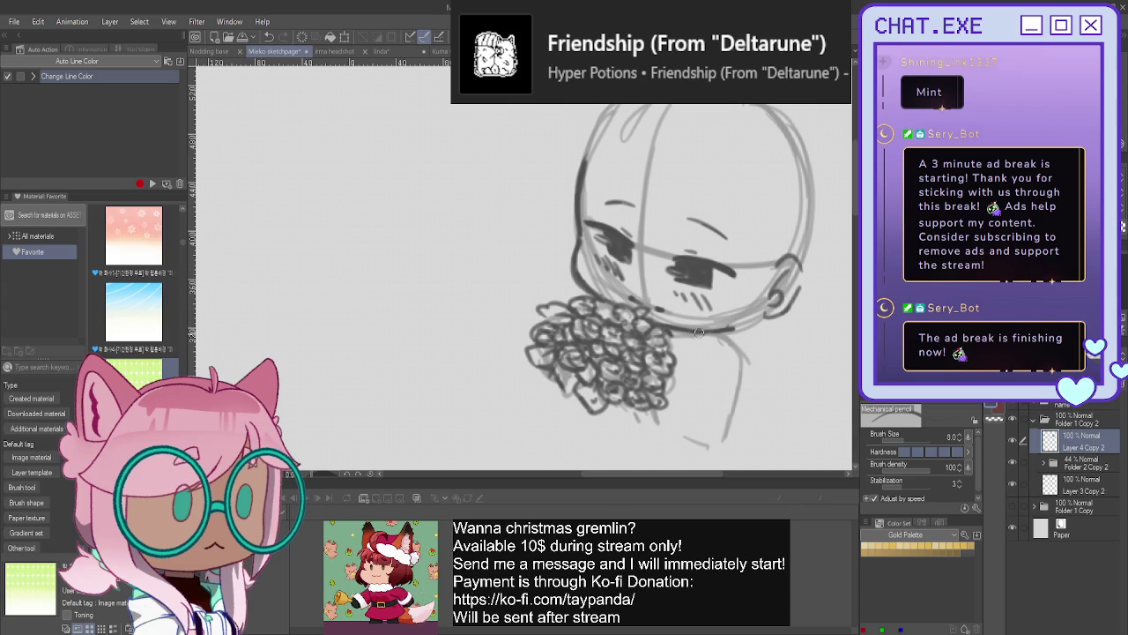
{"action": "left_click_drag", "start_coordinate": [730, 348], "coordinate": [687, 432]}
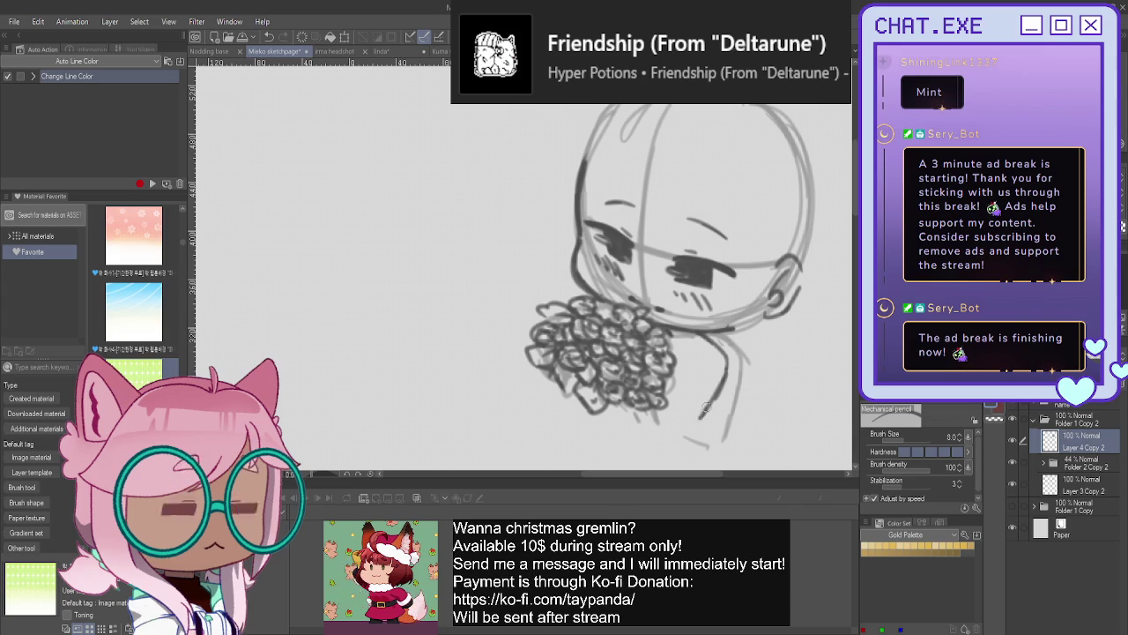
{"action": "left_click_drag", "start_coordinate": [670, 428], "coordinate": [725, 386]}
{"action": "key", "text": "h"}
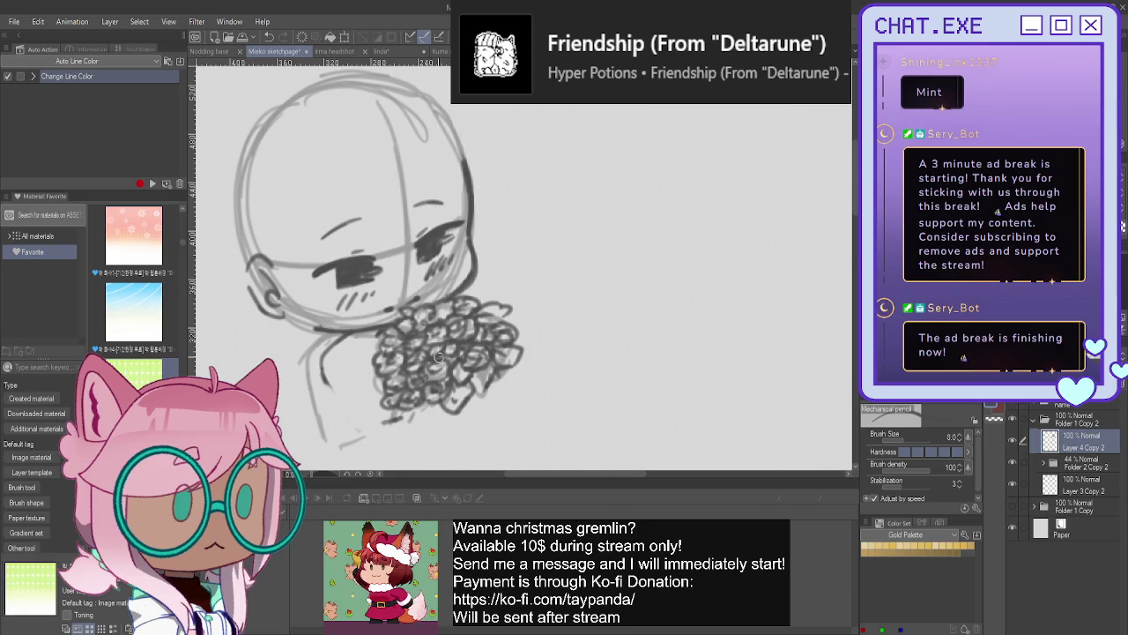
{"action": "mouse_move", "coordinate": [342, 337]}
{"action": "left_mouse_down"}
{"action": "mouse_move", "coordinate": [325, 377]}
{"action": "mouse_move", "coordinate": [375, 423]}
{"action": "mouse_move", "coordinate": [395, 417]}
{"action": "left_mouse_up"}
{"action": "mouse_move", "coordinate": [335, 345]}
{"action": "left_mouse_down"}
{"action": "mouse_move", "coordinate": [393, 428]}
{"action": "mouse_move", "coordinate": [367, 427]}
{"action": "left_mouse_up"}
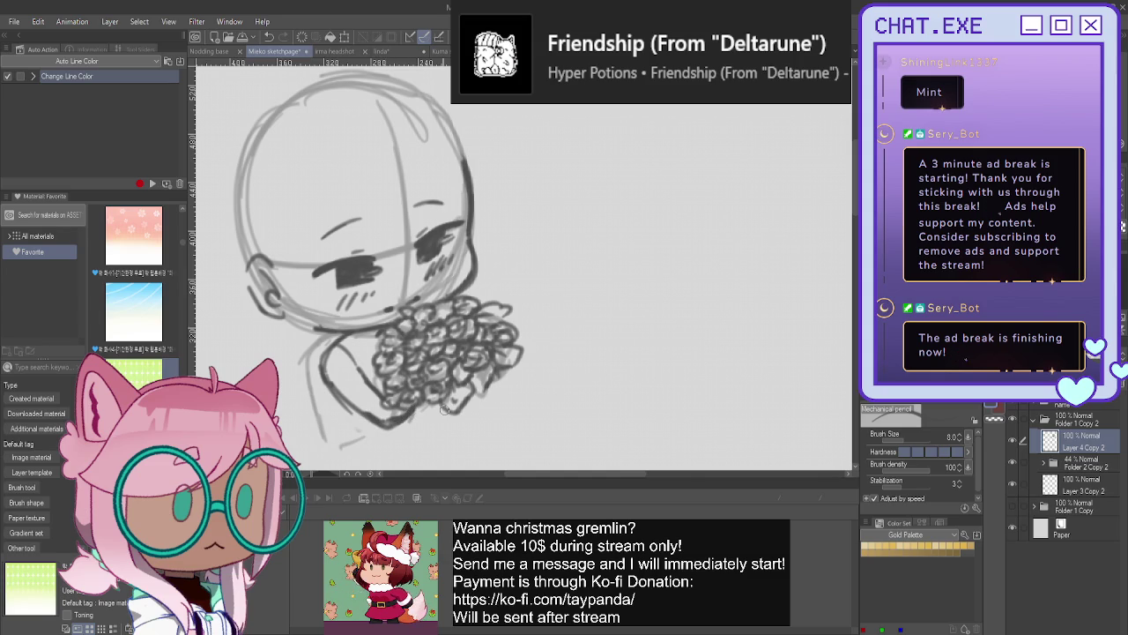
- Darken and outline the bouquet's lower and right edges with pencil strokes
{"action": "mouse_move", "coordinate": [440, 411]}
{"action": "left_mouse_down"}
{"action": "mouse_move", "coordinate": [424, 415]}
{"action": "mouse_move", "coordinate": [423, 403]}
{"action": "mouse_move", "coordinate": [440, 395]}
{"action": "left_mouse_up"}
{"action": "key", "text": "h"}
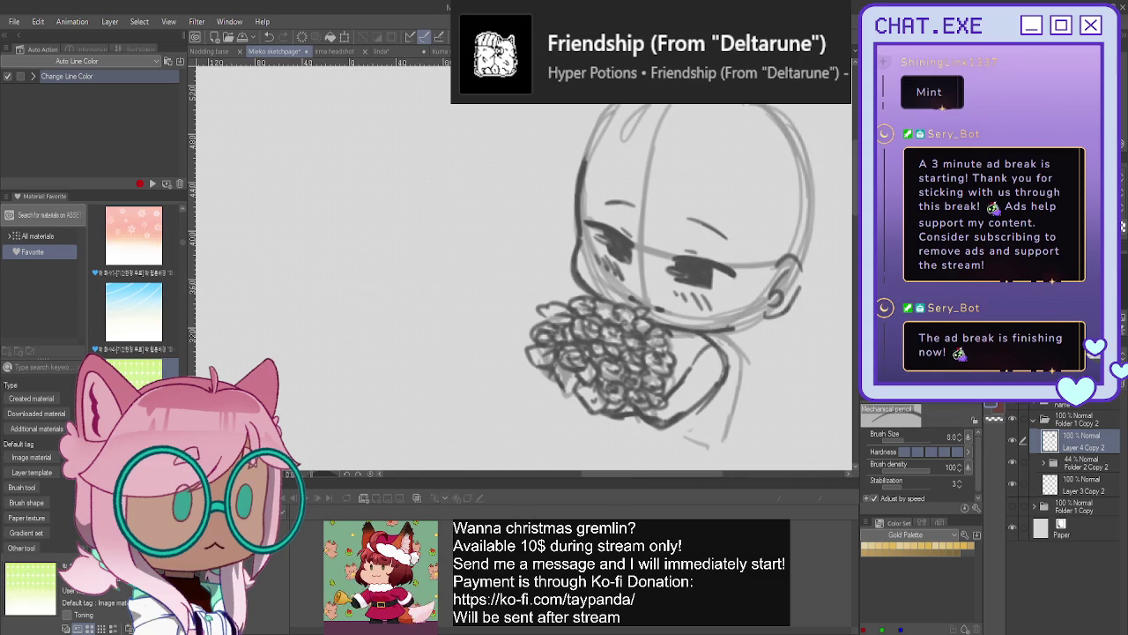
{"action": "mouse_move", "coordinate": [617, 412]}
{"action": "left_mouse_down"}
{"action": "mouse_move", "coordinate": [644, 439]}
{"action": "mouse_move", "coordinate": [628, 441]}
{"action": "mouse_move", "coordinate": [647, 443]}
{"action": "mouse_move", "coordinate": [632, 416]}
{"action": "mouse_move", "coordinate": [639, 434]}
{"action": "left_mouse_up"}
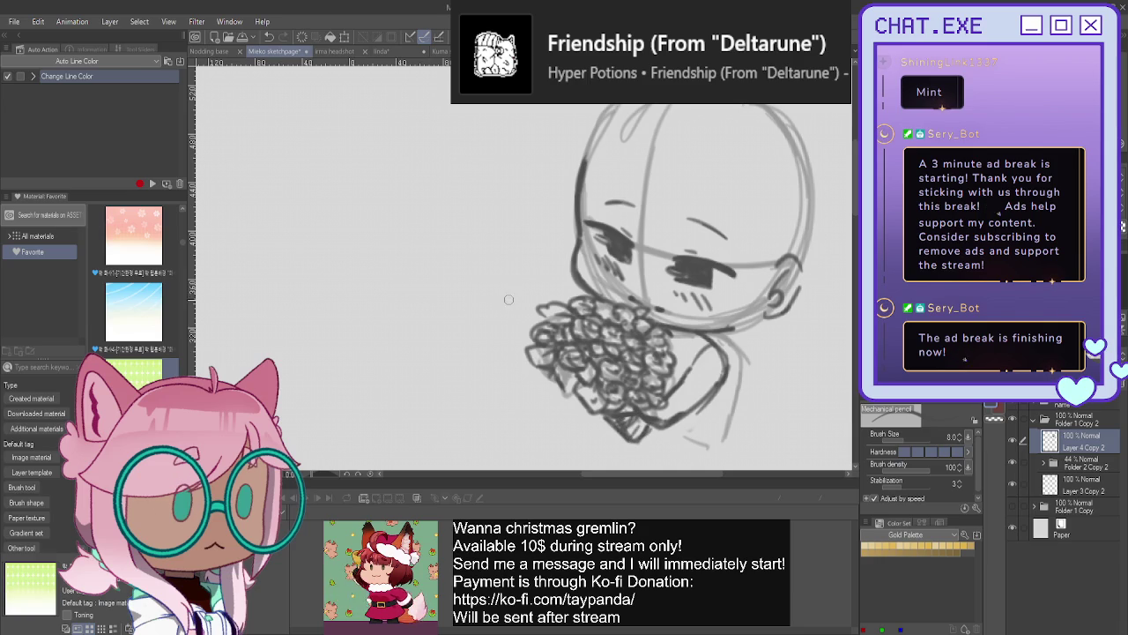
{"action": "mouse_move", "coordinate": [711, 394]}
{"action": "left_mouse_down"}
{"action": "mouse_move", "coordinate": [657, 432]}
{"action": "mouse_move", "coordinate": [648, 423]}
{"action": "left_mouse_up"}
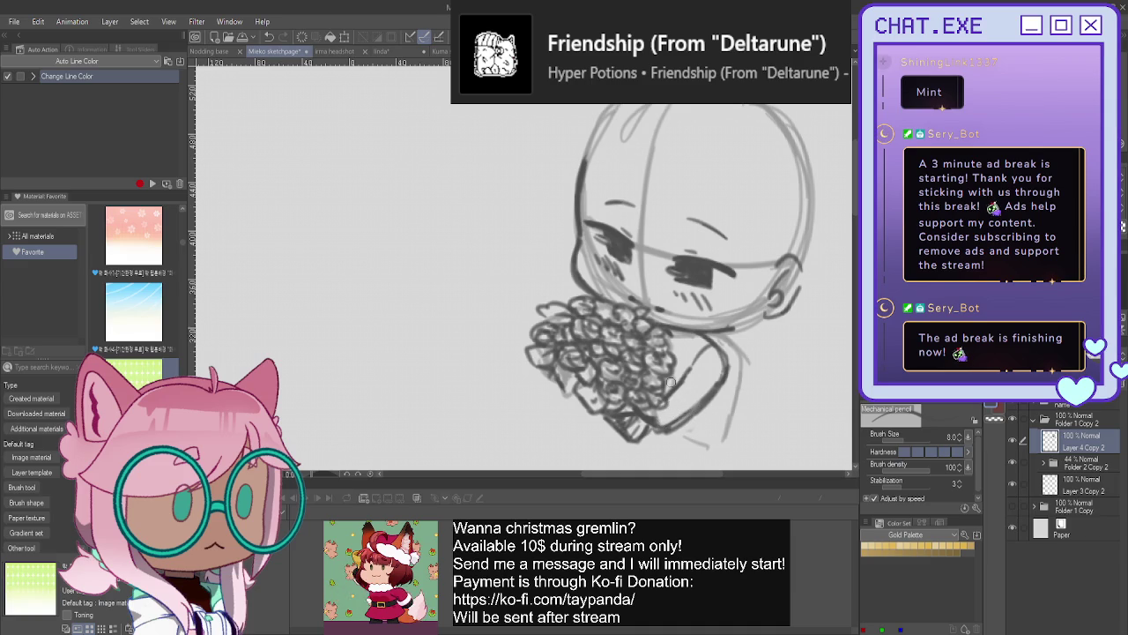
{"action": "mouse_move", "coordinate": [698, 360]}
{"action": "left_mouse_down"}
{"action": "mouse_move", "coordinate": [675, 391]}
{"action": "mouse_move", "coordinate": [696, 401]}
{"action": "mouse_move", "coordinate": [693, 389]}
{"action": "mouse_move", "coordinate": [702, 404]}
{"action": "left_mouse_up"}
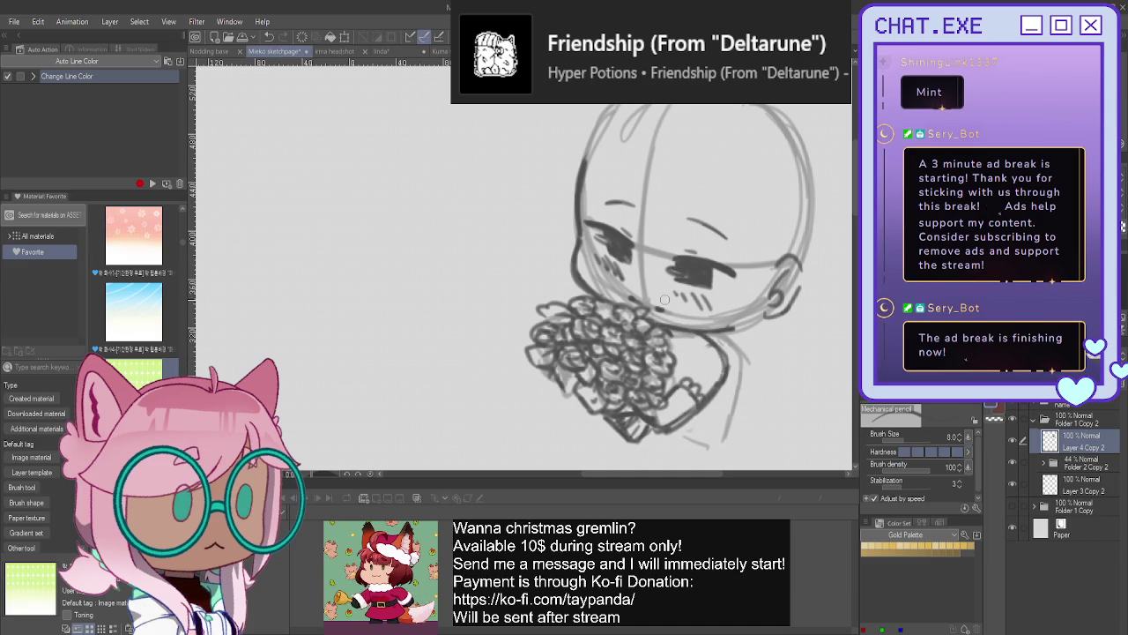
{"action": "left_click_drag", "start_coordinate": [716, 342], "coordinate": [681, 379]}
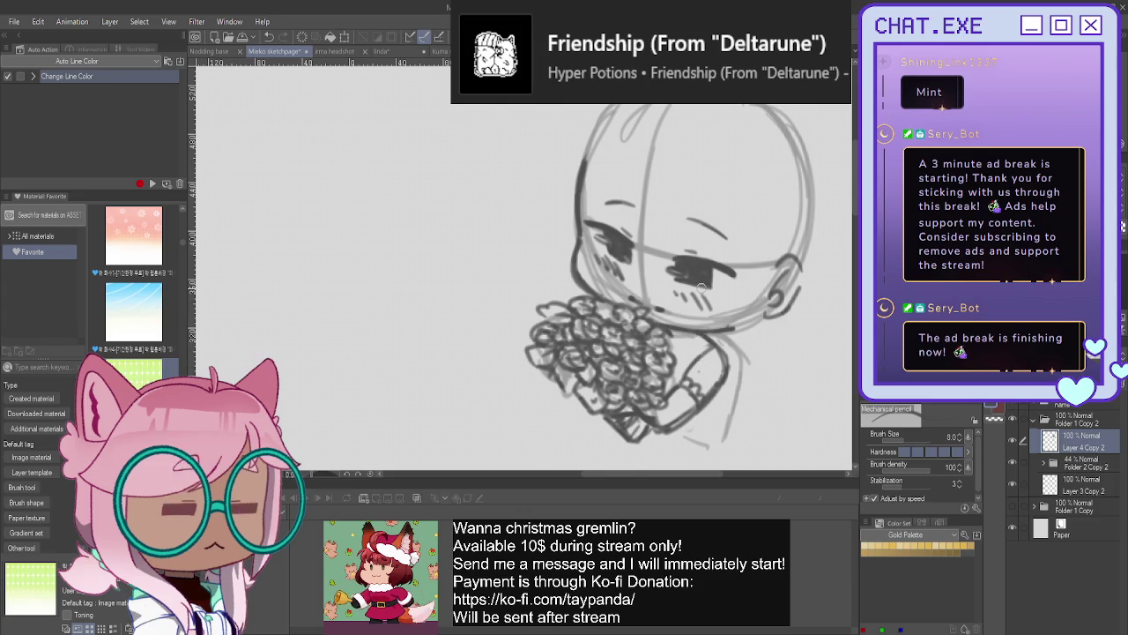
{"action": "mouse_move", "coordinate": [702, 339]}
{"action": "left_mouse_down"}
{"action": "mouse_move", "coordinate": [675, 385]}
{"action": "mouse_move", "coordinate": [666, 346]}
{"action": "left_mouse_up"}
- Hatch dark shading along the bouquet's bottom edge, then zoom out and add a new layer
{"action": "mouse_move", "coordinate": [717, 386]}
{"action": "left_mouse_down"}
{"action": "mouse_move", "coordinate": [711, 450]}
{"action": "mouse_move", "coordinate": [645, 445]}
{"action": "mouse_move", "coordinate": [653, 452]}
{"action": "left_mouse_up"}
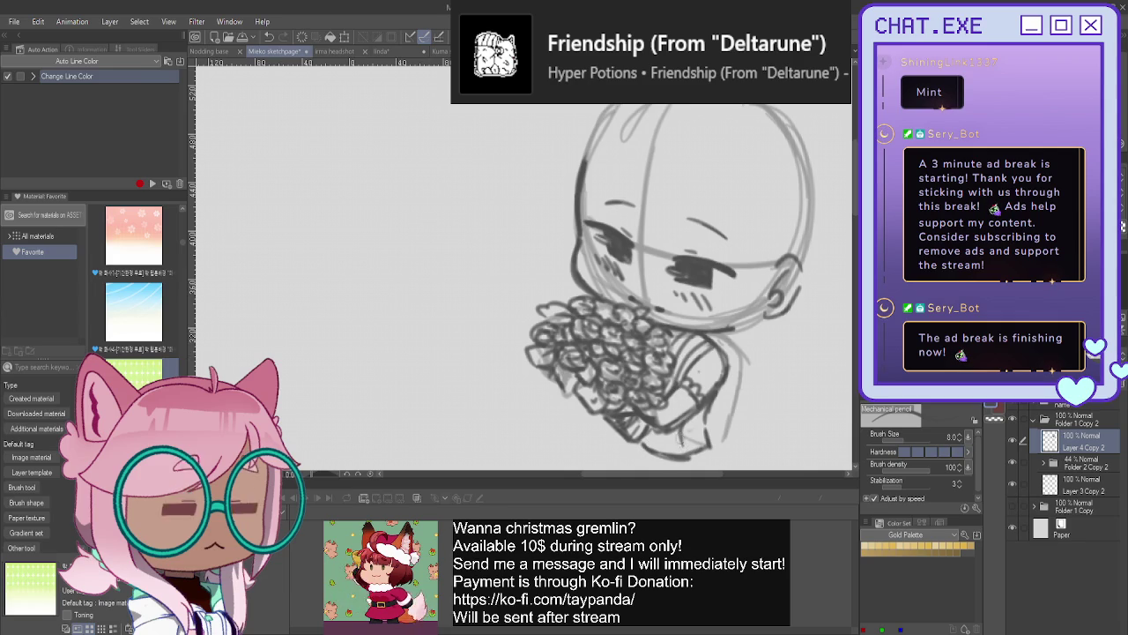
{"action": "left_click_drag", "start_coordinate": [677, 423], "coordinate": [676, 449]}
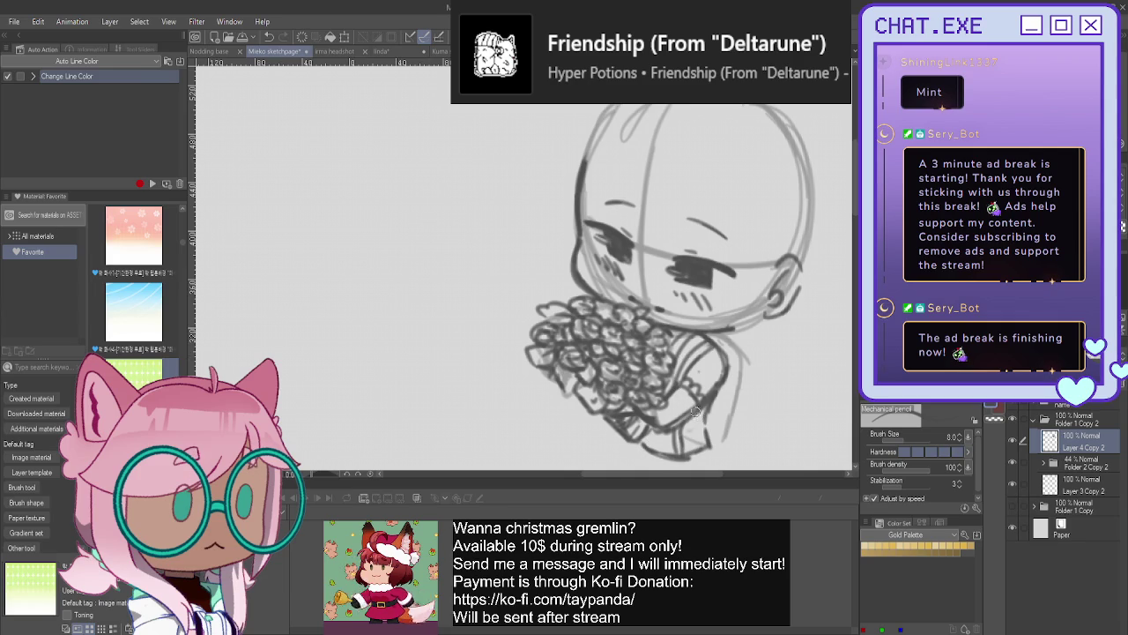
{"action": "mouse_move", "coordinate": [703, 411]}
{"action": "left_mouse_down"}
{"action": "mouse_move", "coordinate": [698, 441]}
{"action": "mouse_move", "coordinate": [692, 415]}
{"action": "mouse_move", "coordinate": [650, 436]}
{"action": "mouse_move", "coordinate": [661, 430]}
{"action": "mouse_move", "coordinate": [635, 409]}
{"action": "left_mouse_up"}
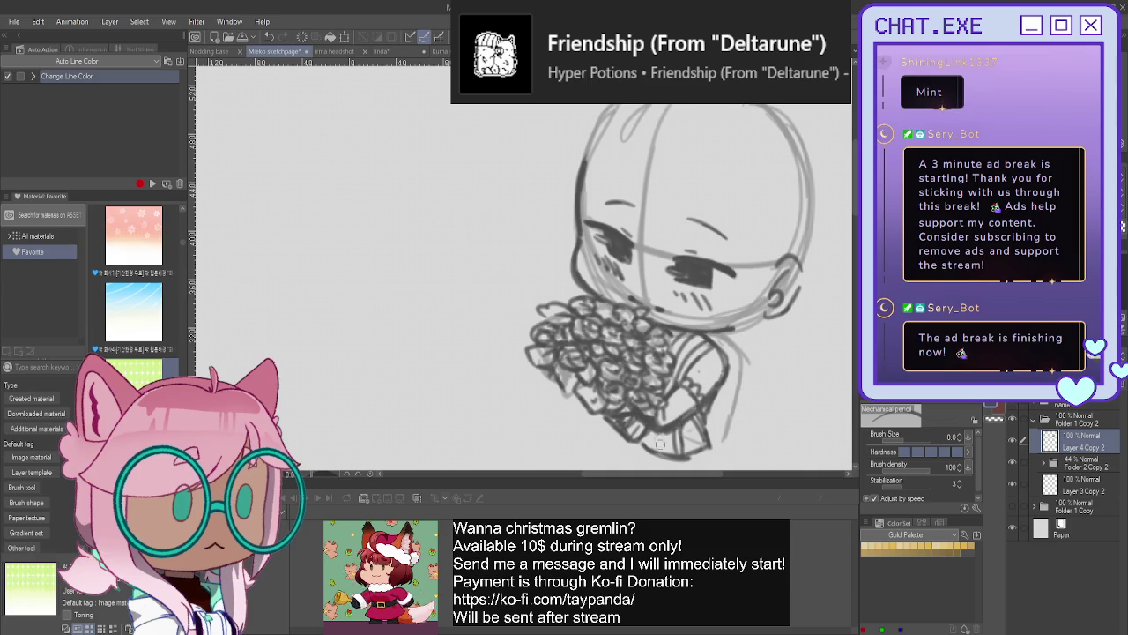
{"action": "mouse_move", "coordinate": [696, 417]}
{"action": "left_mouse_down"}
{"action": "mouse_move", "coordinate": [680, 457]}
{"action": "mouse_move", "coordinate": [702, 447]}
{"action": "left_mouse_up"}
{"action": "left_click_drag", "start_coordinate": [700, 441], "coordinate": [693, 448]}
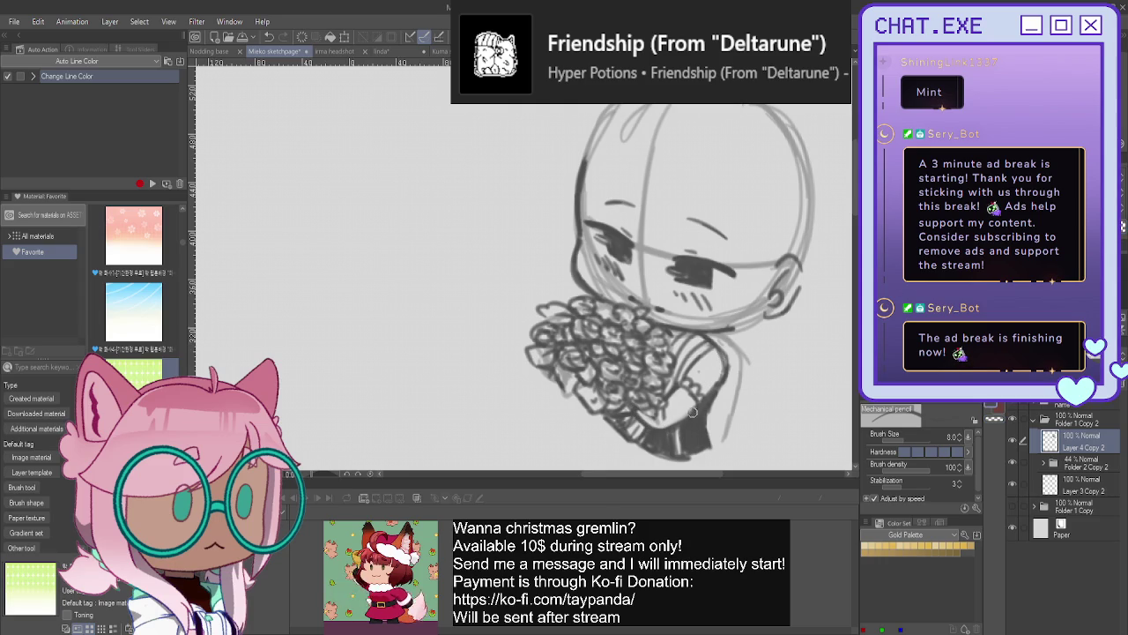
{"action": "scroll", "coordinate": [608, 375], "scroll_direction": "down", "scroll_amount": 1}
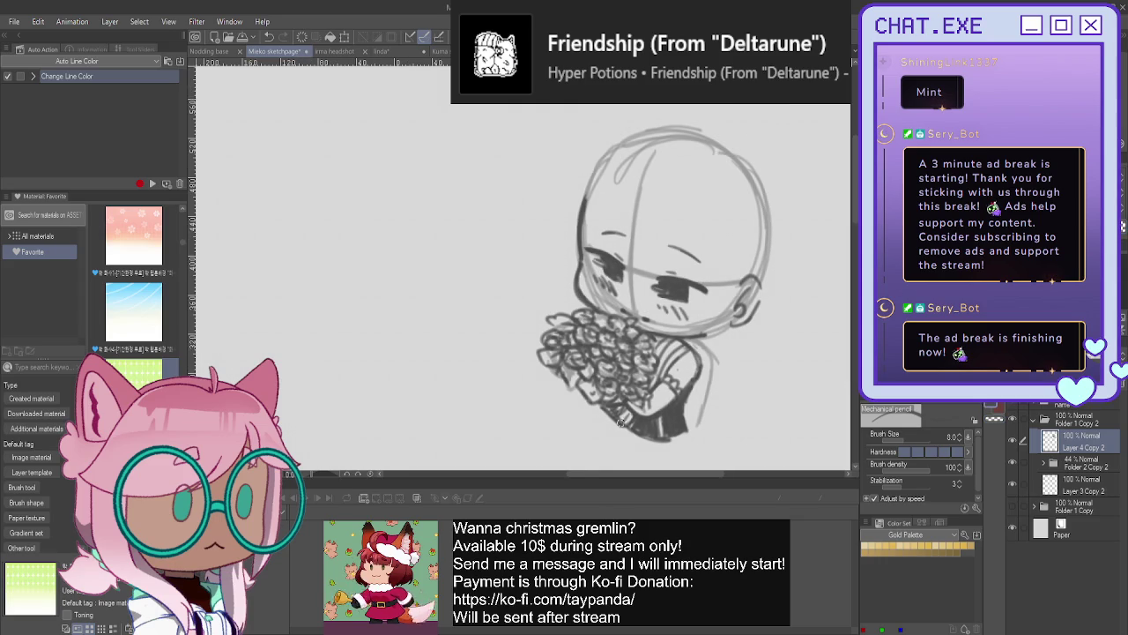
{"action": "left_click_drag", "start_coordinate": [608, 291], "coordinate": [583, 361]}
{"action": "key", "text": "ctrl+shift+n"}
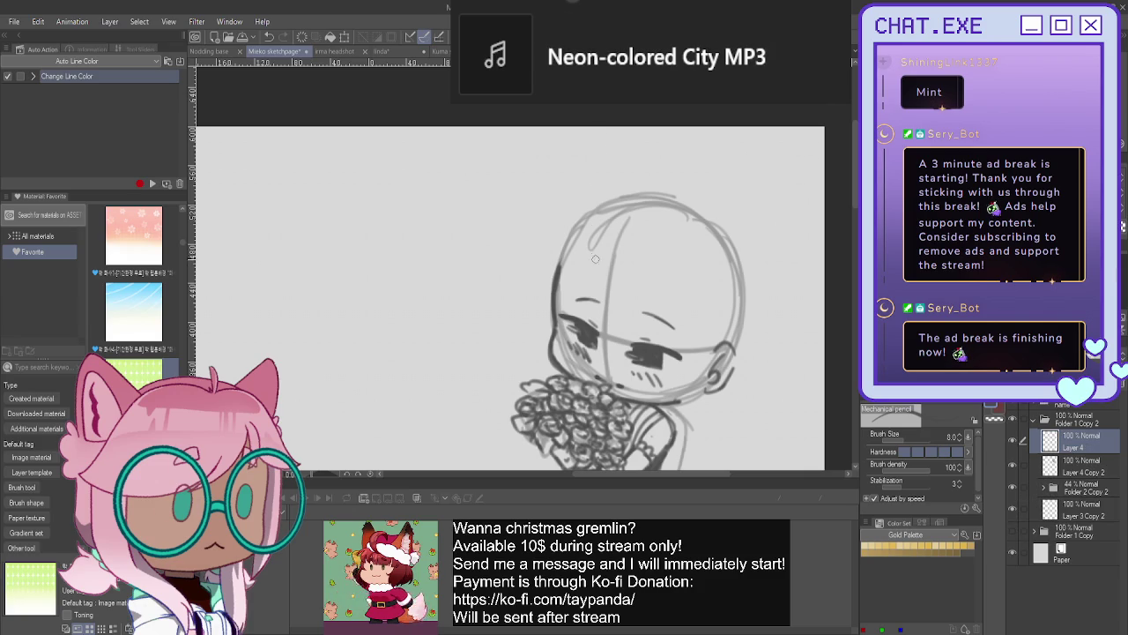
- Sketch curved bangs sweeping from the hair across the chibi's face
{"action": "left_click_drag", "start_coordinate": [597, 252], "coordinate": [601, 298]}
{"action": "left_click_drag", "start_coordinate": [707, 356], "coordinate": [665, 360]}
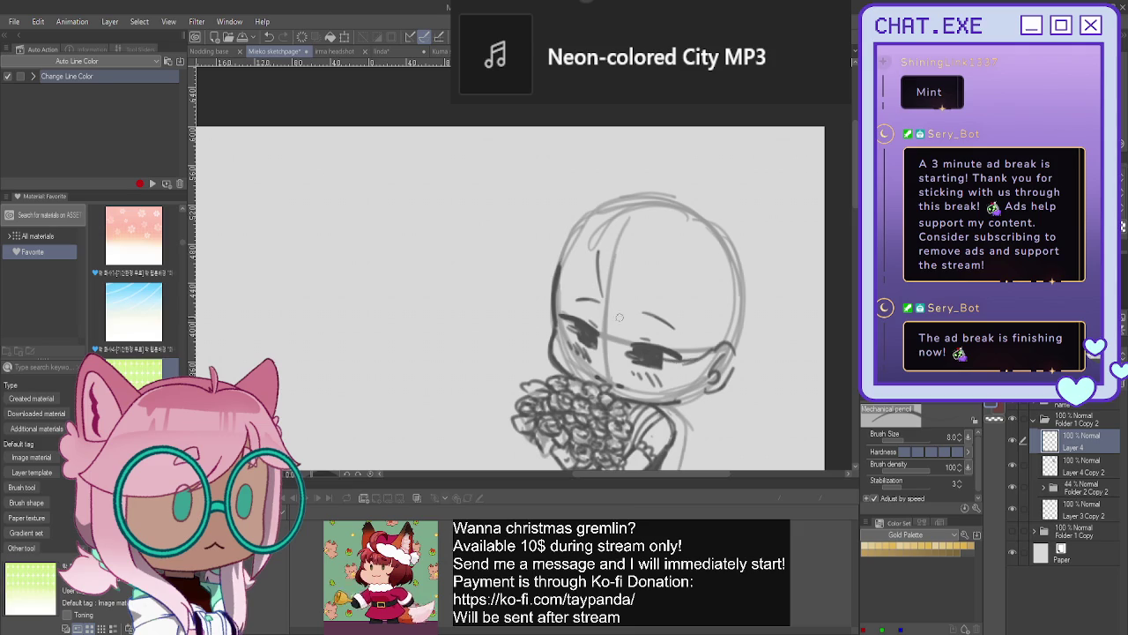
{"action": "mouse_move", "coordinate": [600, 284]}
{"action": "left_mouse_down"}
{"action": "mouse_move", "coordinate": [624, 332]}
{"action": "mouse_move", "coordinate": [697, 364]}
{"action": "mouse_move", "coordinate": [665, 361]}
{"action": "left_mouse_up"}
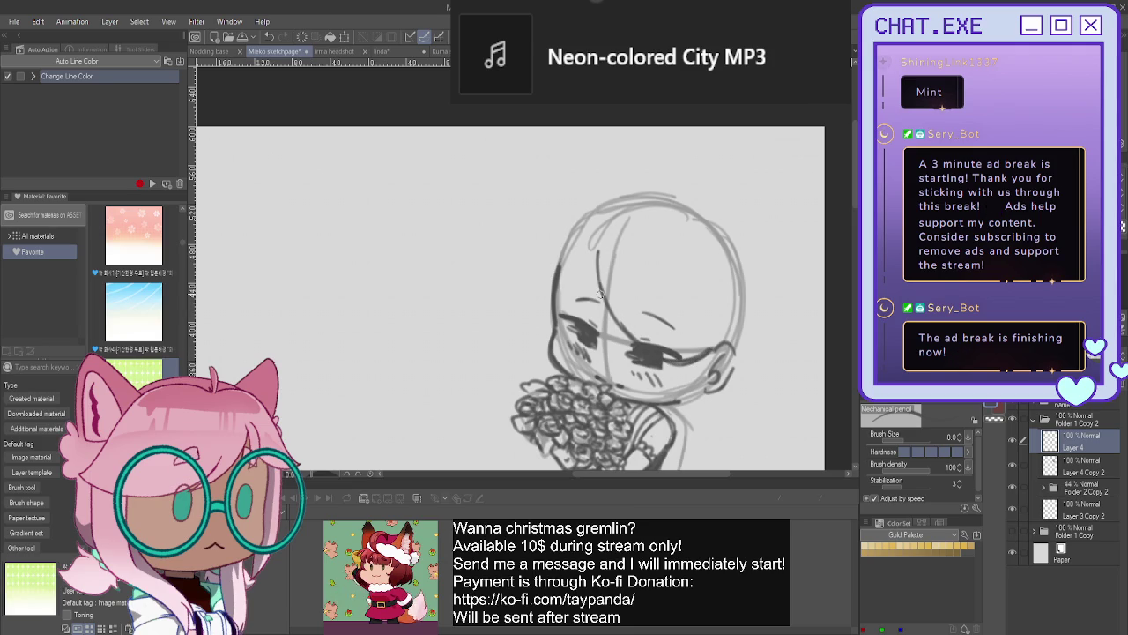
{"action": "mouse_move", "coordinate": [609, 280]}
{"action": "left_mouse_down"}
{"action": "mouse_move", "coordinate": [642, 342]}
{"action": "mouse_move", "coordinate": [708, 349]}
{"action": "mouse_move", "coordinate": [680, 353]}
{"action": "left_mouse_up"}
{"action": "left_click_drag", "start_coordinate": [612, 277], "coordinate": [705, 348]}
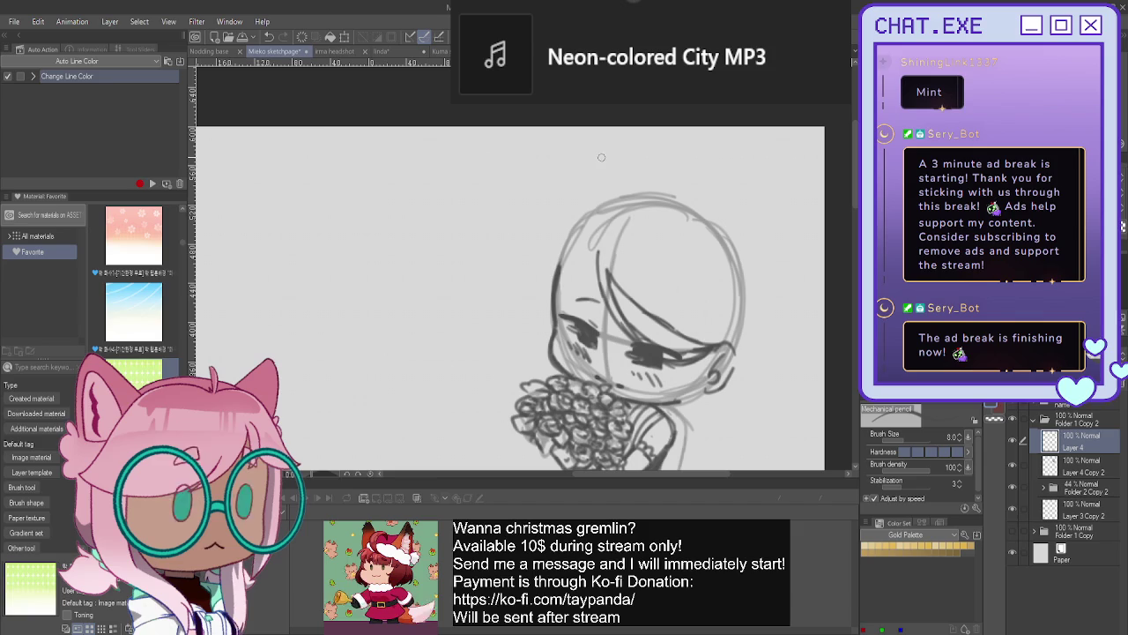
- Sketch hair strands down the left side of the head, undoing the unwanted strokes
{"action": "left_click_drag", "start_coordinate": [589, 199], "coordinate": [575, 213]}
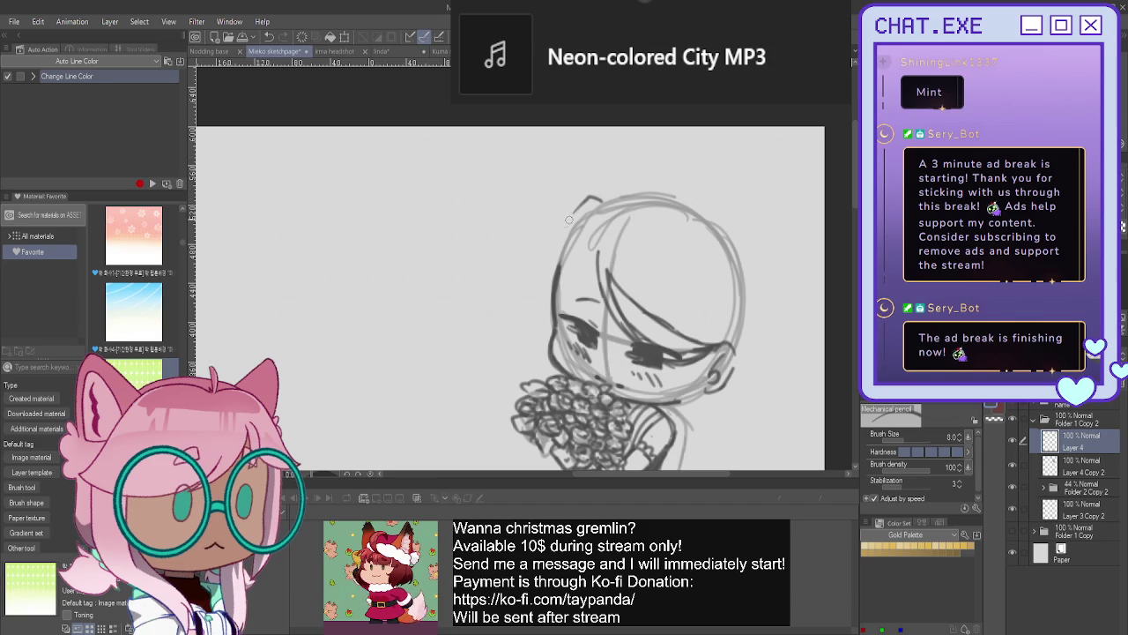
{"action": "mouse_move", "coordinate": [586, 261]}
{"action": "left_mouse_down"}
{"action": "mouse_move", "coordinate": [551, 326]}
{"action": "mouse_move", "coordinate": [573, 356]}
{"action": "mouse_move", "coordinate": [552, 351]}
{"action": "left_mouse_up"}
{"action": "left_click_drag", "start_coordinate": [592, 224], "coordinate": [534, 275]}
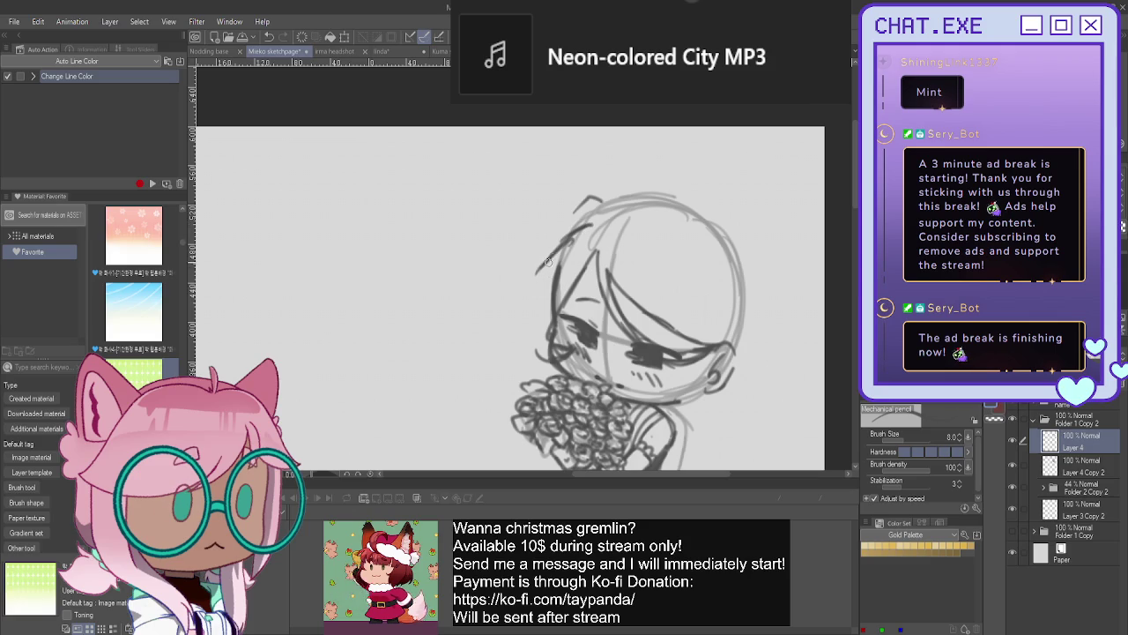
{"action": "key", "text": "ctrl+z"}
{"action": "key", "text": "ctrl+z"}
{"action": "key", "text": "ctrl+z"}
{"action": "mouse_move", "coordinate": [587, 203]}
{"action": "left_mouse_down"}
{"action": "mouse_move", "coordinate": [524, 307]}
{"action": "mouse_move", "coordinate": [545, 314]}
{"action": "mouse_move", "coordinate": [532, 334]}
{"action": "left_mouse_up"}
{"action": "key", "text": "ctrl+z"}
{"action": "left_click_drag", "start_coordinate": [564, 253], "coordinate": [533, 306]}
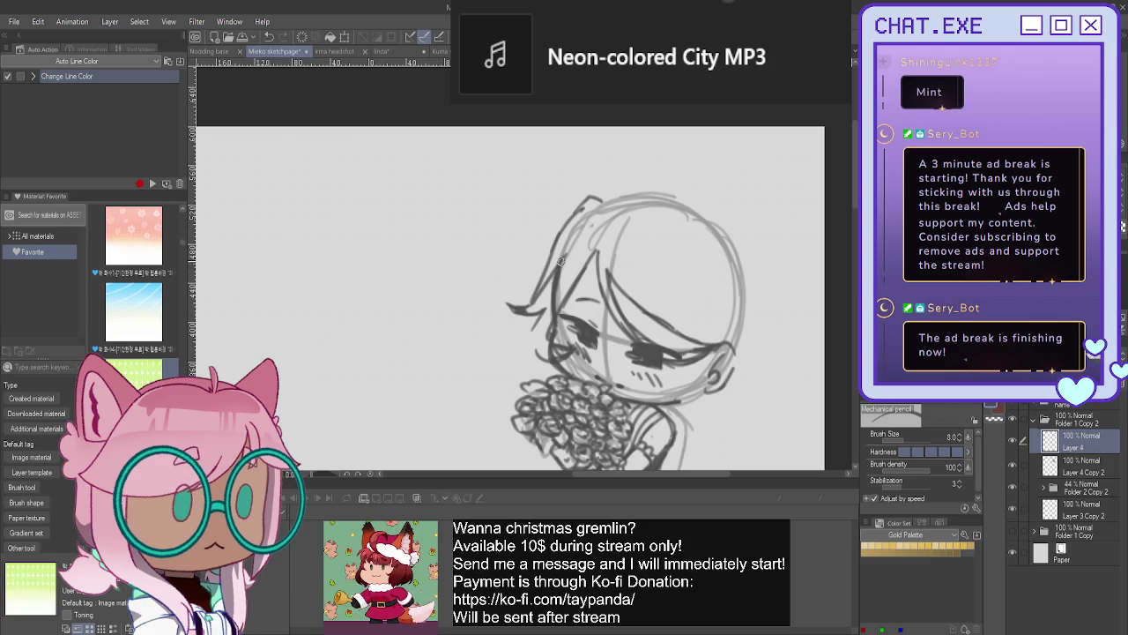
{"action": "key", "text": "ctrl+z"}
{"action": "key", "text": "ctrl+z"}
{"action": "key", "text": "ctrl+z"}
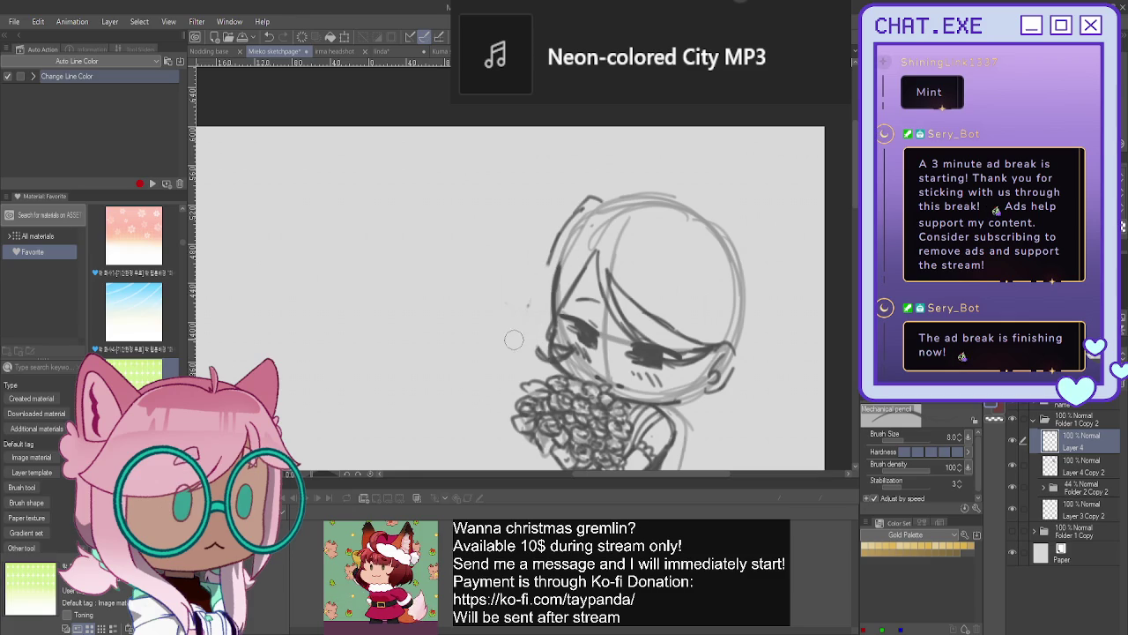
{"action": "mouse_move", "coordinate": [564, 233]}
{"action": "left_mouse_down"}
{"action": "mouse_move", "coordinate": [525, 358]}
{"action": "mouse_move", "coordinate": [516, 268]}
{"action": "mouse_move", "coordinate": [531, 283]}
{"action": "left_mouse_up"}
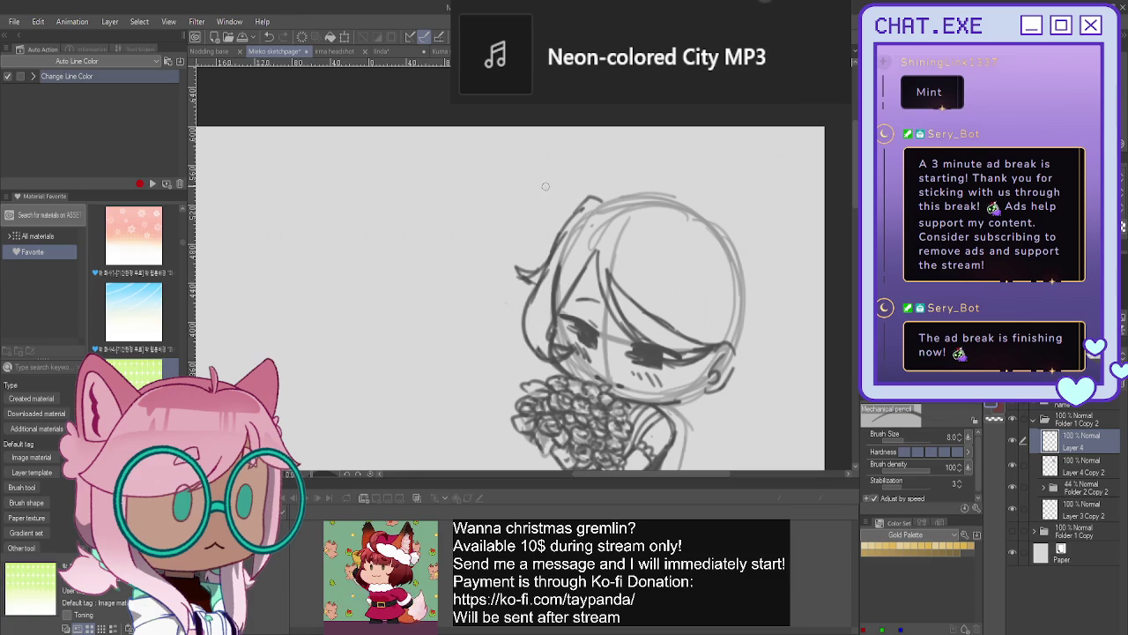
{"action": "key", "text": "ctrl+z"}
{"action": "key", "text": "ctrl+z"}
{"action": "key", "text": "ctrl+z"}
{"action": "key", "text": "ctrl+z"}
{"action": "key", "text": "ctrl+z"}
{"action": "key", "text": "ctrl+z"}
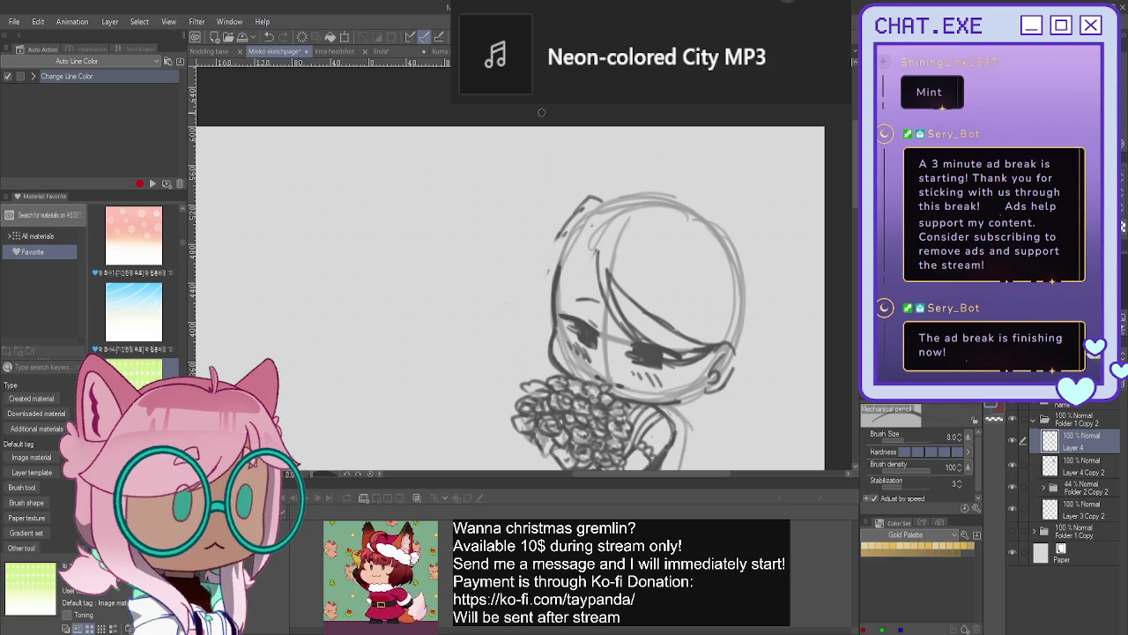
- Draw the top hair arc and tuft, then outline the hair down the right side
{"action": "mouse_move", "coordinate": [600, 191]}
{"action": "left_mouse_down"}
{"action": "mouse_move", "coordinate": [620, 178]}
{"action": "mouse_move", "coordinate": [686, 194]}
{"action": "mouse_move", "coordinate": [731, 183]}
{"action": "mouse_move", "coordinate": [690, 206]}
{"action": "left_mouse_up"}
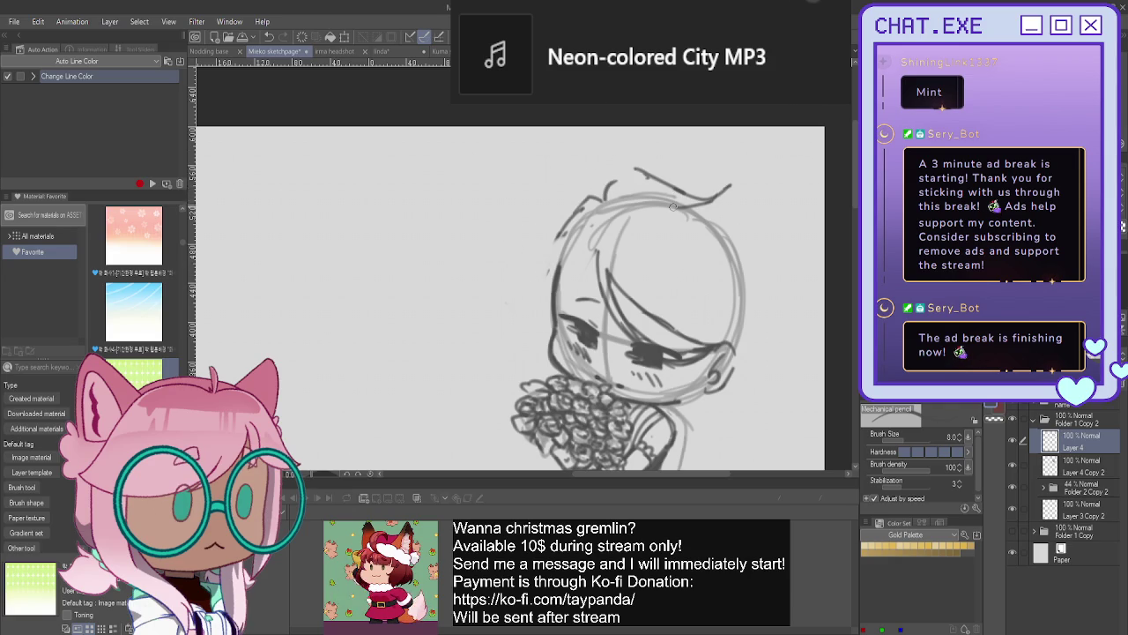
{"action": "left_click_drag", "start_coordinate": [601, 203], "coordinate": [621, 168]}
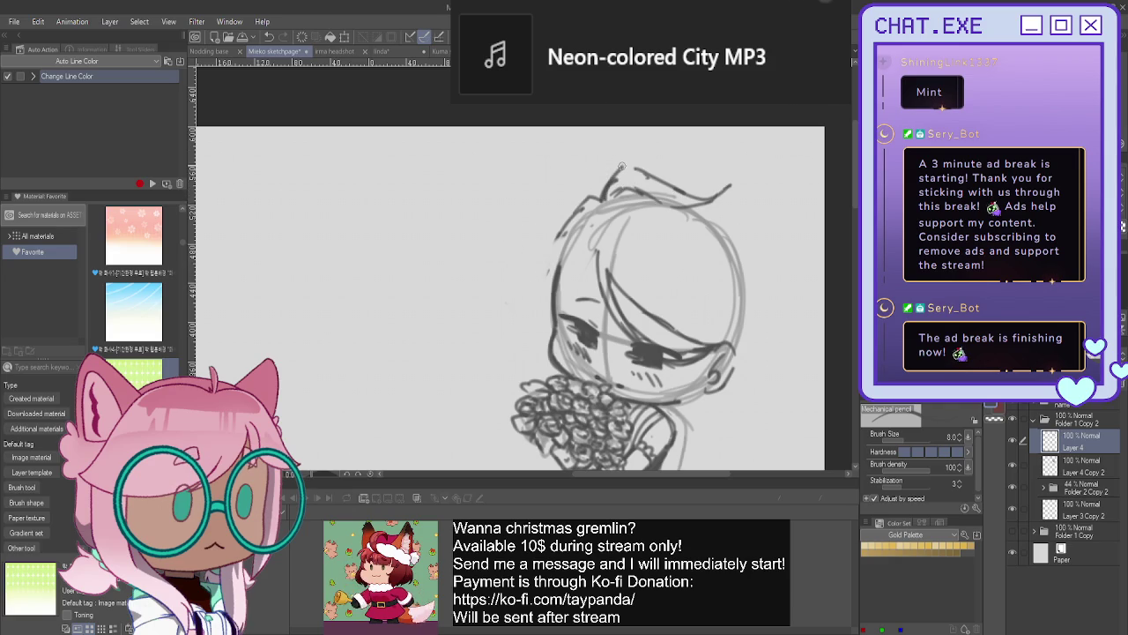
{"action": "mouse_move", "coordinate": [731, 184]}
{"action": "left_mouse_down"}
{"action": "mouse_move", "coordinate": [692, 200]}
{"action": "mouse_move", "coordinate": [732, 240]}
{"action": "mouse_move", "coordinate": [744, 276]}
{"action": "left_mouse_up"}
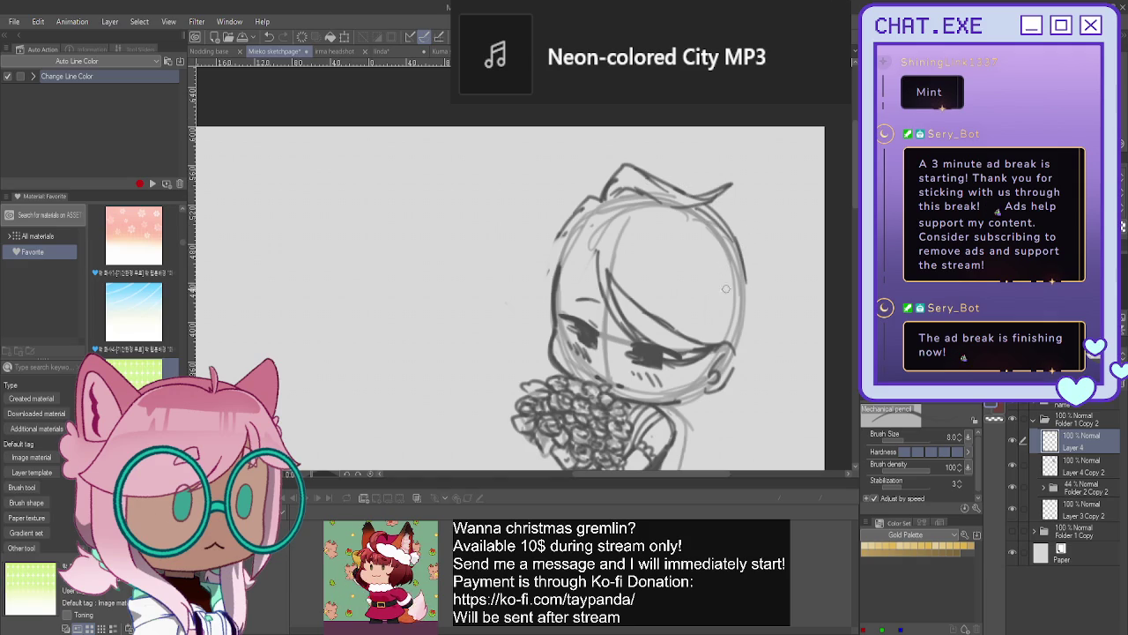
{"action": "mouse_move", "coordinate": [739, 301]}
{"action": "left_mouse_down"}
{"action": "mouse_move", "coordinate": [760, 357]}
{"action": "mouse_move", "coordinate": [736, 350]}
{"action": "mouse_move", "coordinate": [721, 381]}
{"action": "mouse_move", "coordinate": [686, 402]}
{"action": "left_mouse_up"}
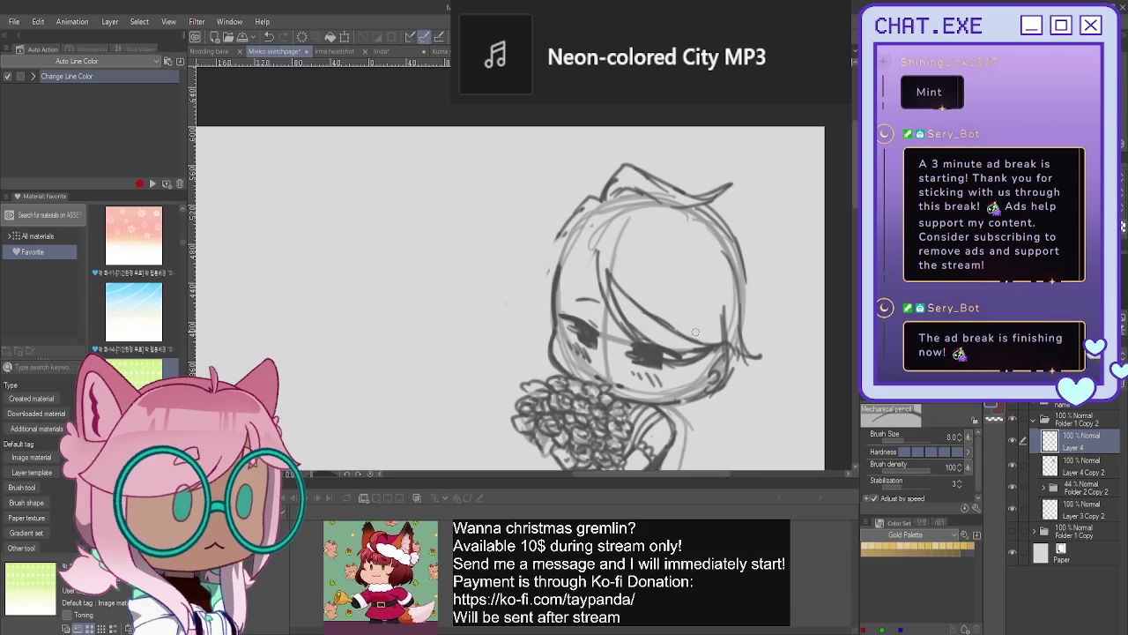
{"action": "mouse_move", "coordinate": [709, 328]}
{"action": "left_mouse_down"}
{"action": "mouse_move", "coordinate": [681, 388]}
{"action": "mouse_move", "coordinate": [695, 397]}
{"action": "mouse_move", "coordinate": [670, 391]}
{"action": "left_mouse_up"}
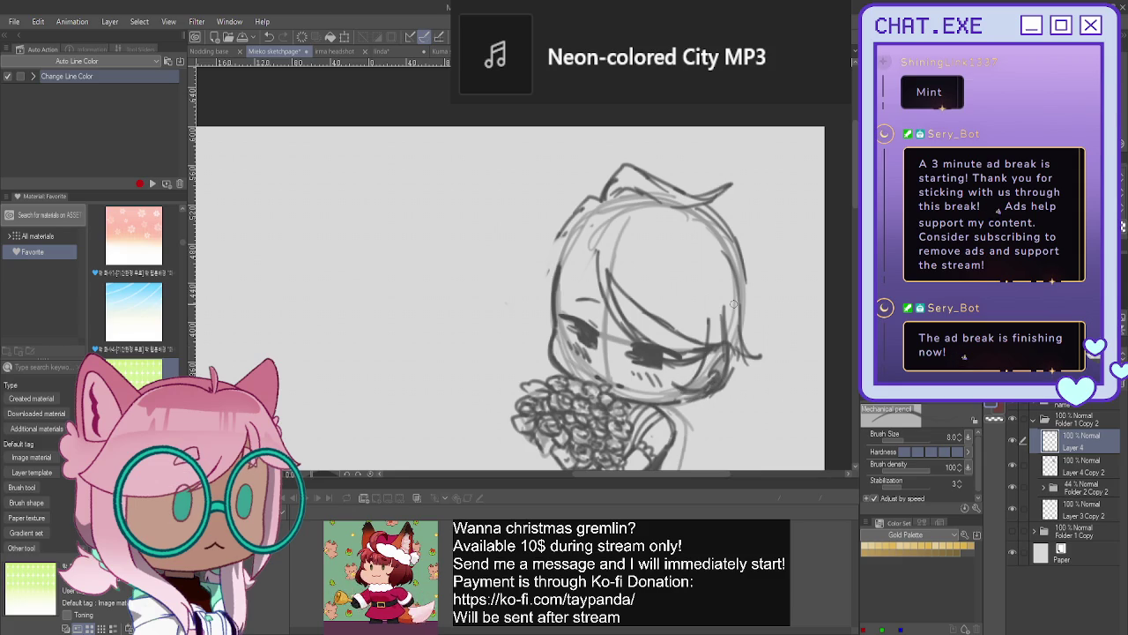
{"action": "left_click_drag", "start_coordinate": [737, 351], "coordinate": [712, 317]}
{"action": "left_click_drag", "start_coordinate": [730, 232], "coordinate": [749, 299]}
{"action": "mouse_move", "coordinate": [737, 252]}
{"action": "left_mouse_down"}
{"action": "mouse_move", "coordinate": [749, 334]}
{"action": "mouse_move", "coordinate": [728, 382]}
{"action": "left_mouse_up"}
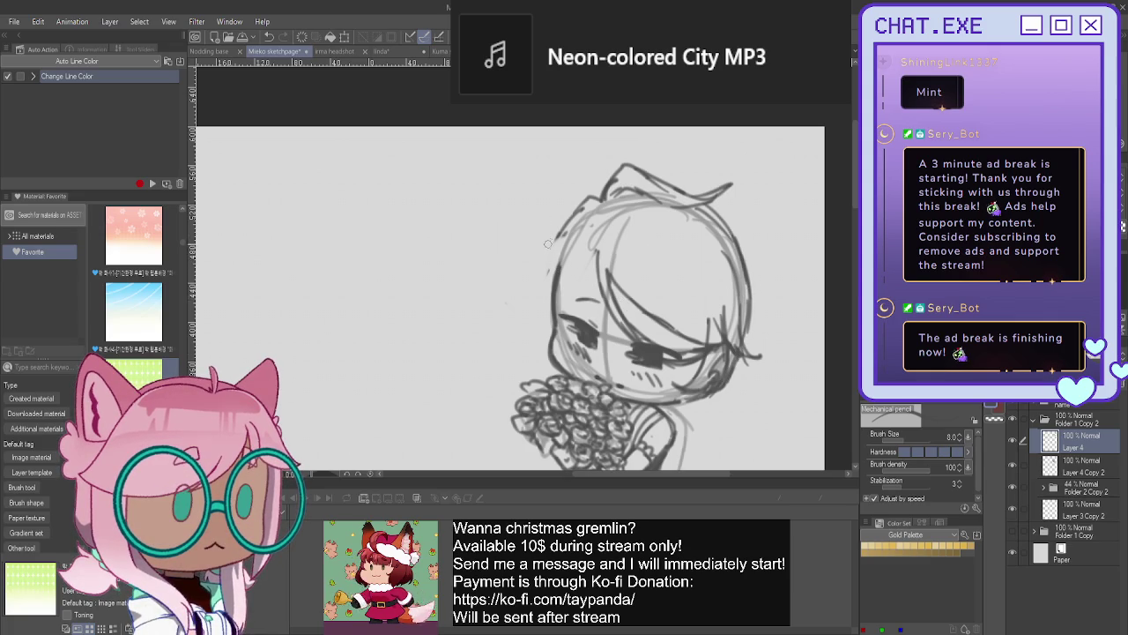
- Trace the left hair outline and reinforce the top arc and right hair edge
{"action": "left_click_drag", "start_coordinate": [579, 220], "coordinate": [530, 306]}
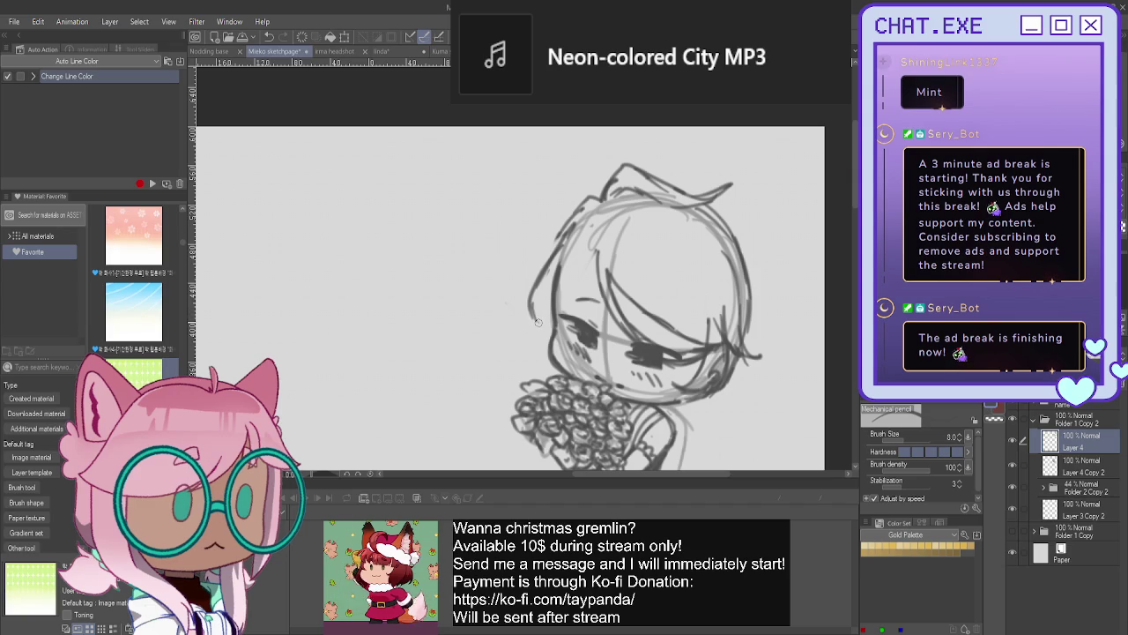
{"action": "left_click_drag", "start_coordinate": [533, 314], "coordinate": [540, 344]}
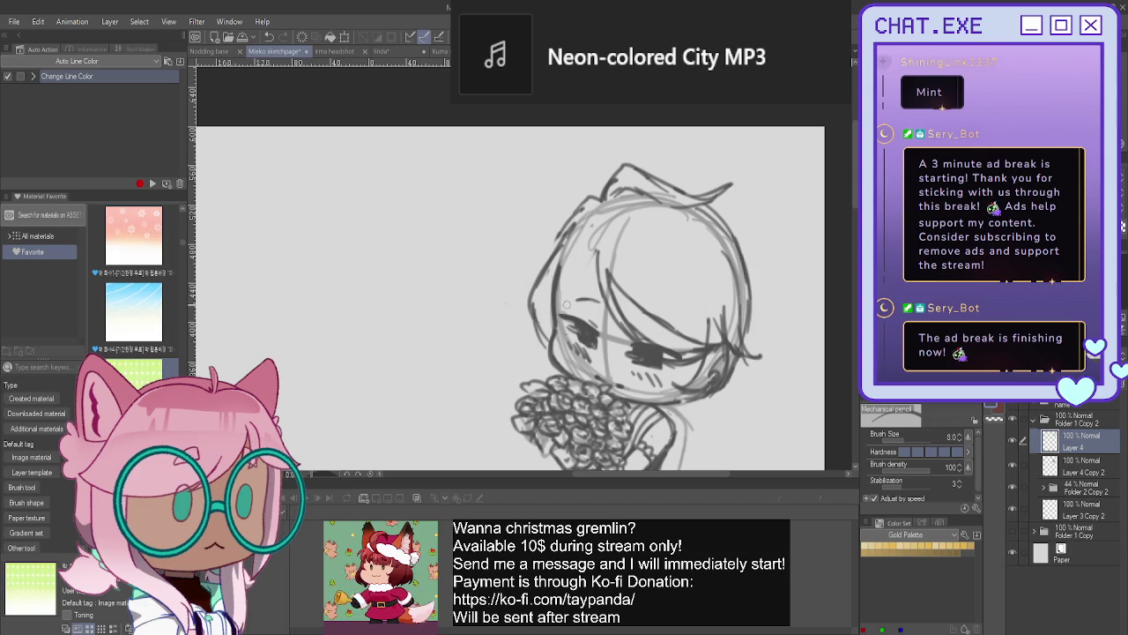
{"action": "mouse_move", "coordinate": [593, 265]}
{"action": "left_mouse_down"}
{"action": "mouse_move", "coordinate": [569, 367]}
{"action": "mouse_move", "coordinate": [557, 323]}
{"action": "mouse_move", "coordinate": [564, 356]}
{"action": "left_mouse_up"}
{"action": "mouse_move", "coordinate": [668, 180]}
{"action": "left_mouse_down"}
{"action": "mouse_move", "coordinate": [695, 162]}
{"action": "mouse_move", "coordinate": [744, 256]}
{"action": "left_mouse_up"}
{"action": "mouse_move", "coordinate": [705, 169]}
{"action": "left_mouse_down"}
{"action": "mouse_move", "coordinate": [689, 157]}
{"action": "mouse_move", "coordinate": [732, 200]}
{"action": "left_mouse_up"}
{"action": "left_click_drag", "start_coordinate": [752, 247], "coordinate": [755, 278]}
{"action": "left_click_drag", "start_coordinate": [742, 227], "coordinate": [749, 277]}
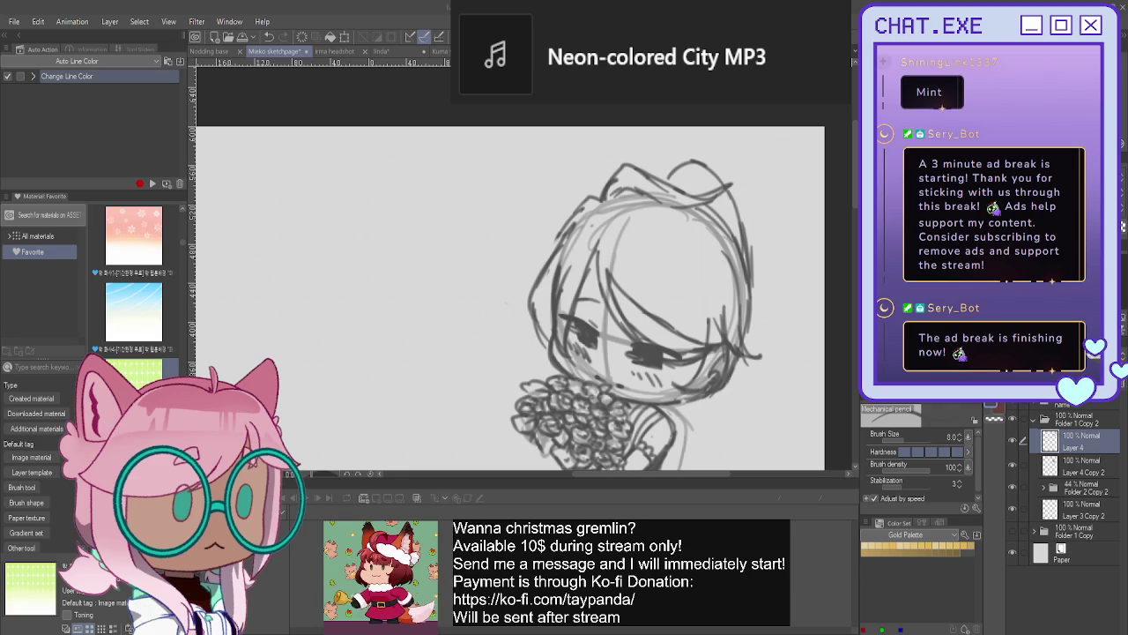
- Redraw the right hair outline and add strokes beside the right side of the face
{"action": "left_click", "coordinate": [705, 164]}
{"action": "scroll", "coordinate": [731, 196], "scroll_direction": "down", "scroll_amount": 1}
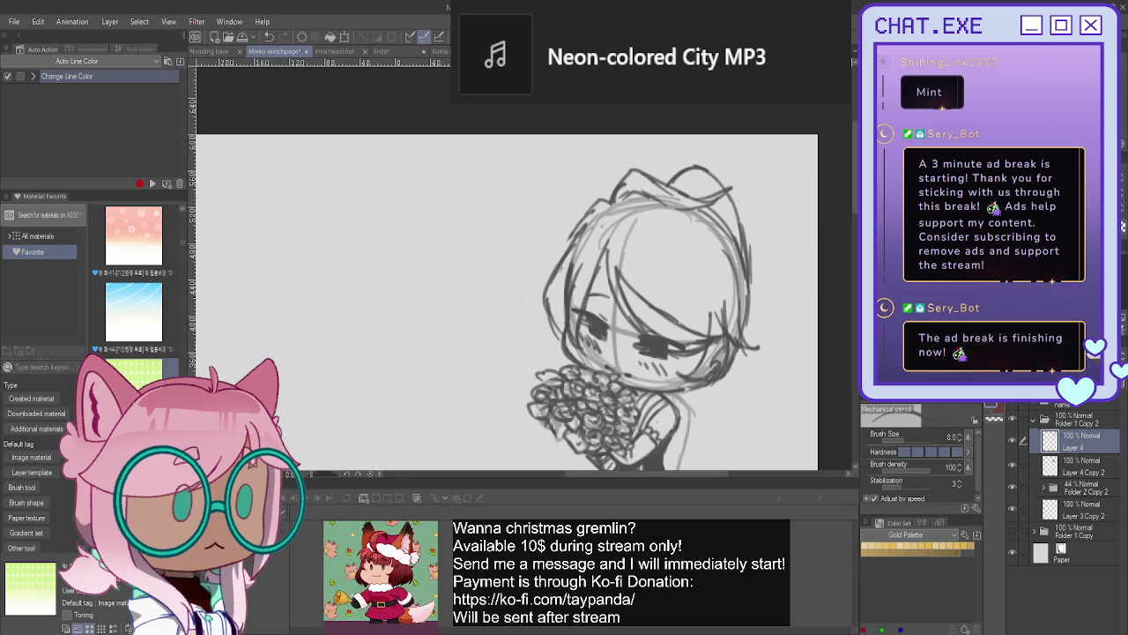
{"action": "scroll", "coordinate": [733, 308], "scroll_direction": "up", "scroll_amount": 2}
{"action": "scroll", "coordinate": [732, 308], "scroll_direction": "down", "scroll_amount": 2}
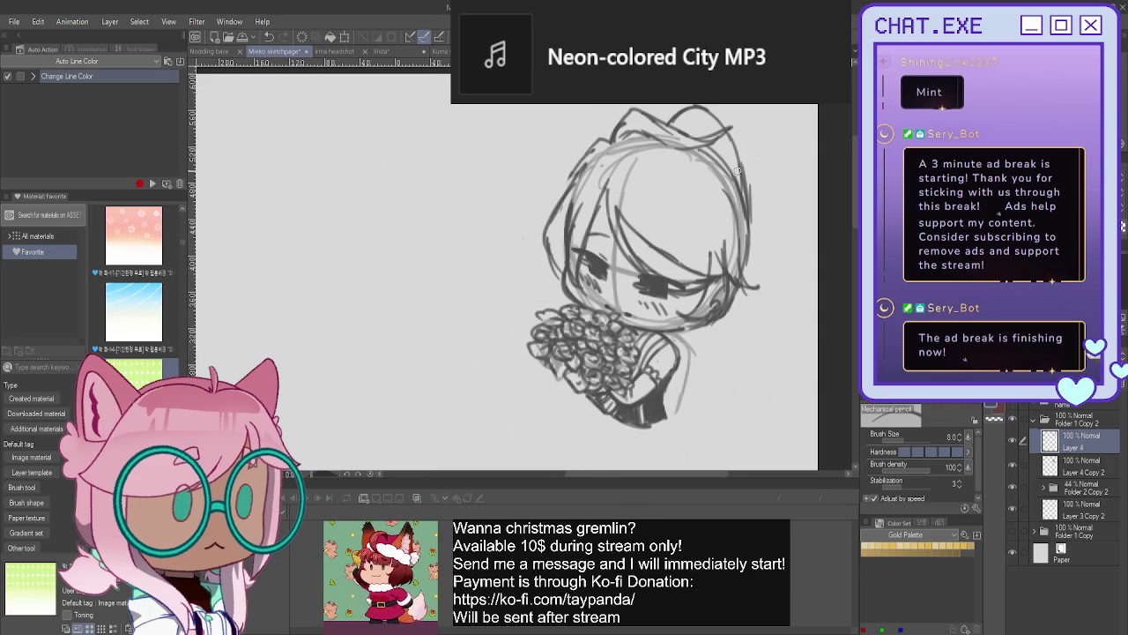
{"action": "mouse_move", "coordinate": [750, 178]}
{"action": "left_mouse_down"}
{"action": "mouse_move", "coordinate": [751, 296]}
{"action": "mouse_move", "coordinate": [701, 355]}
{"action": "mouse_move", "coordinate": [683, 342]}
{"action": "left_mouse_up"}
{"action": "mouse_move", "coordinate": [738, 292]}
{"action": "left_mouse_down"}
{"action": "mouse_move", "coordinate": [732, 334]}
{"action": "mouse_move", "coordinate": [698, 344]}
{"action": "mouse_move", "coordinate": [670, 335]}
{"action": "mouse_move", "coordinate": [691, 351]}
{"action": "mouse_move", "coordinate": [667, 342]}
{"action": "left_mouse_up"}
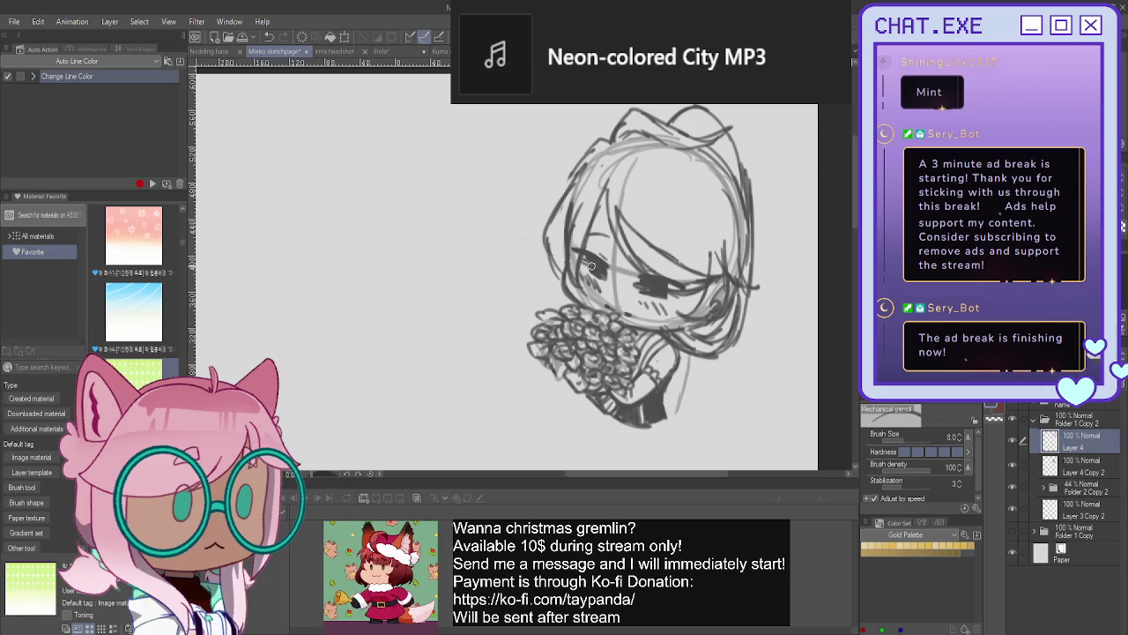
- On a new Layer 5, sketch the glasses line above the eye and cheek hatching, then zoom out
{"action": "key", "text": "ctrl+shift+n"}
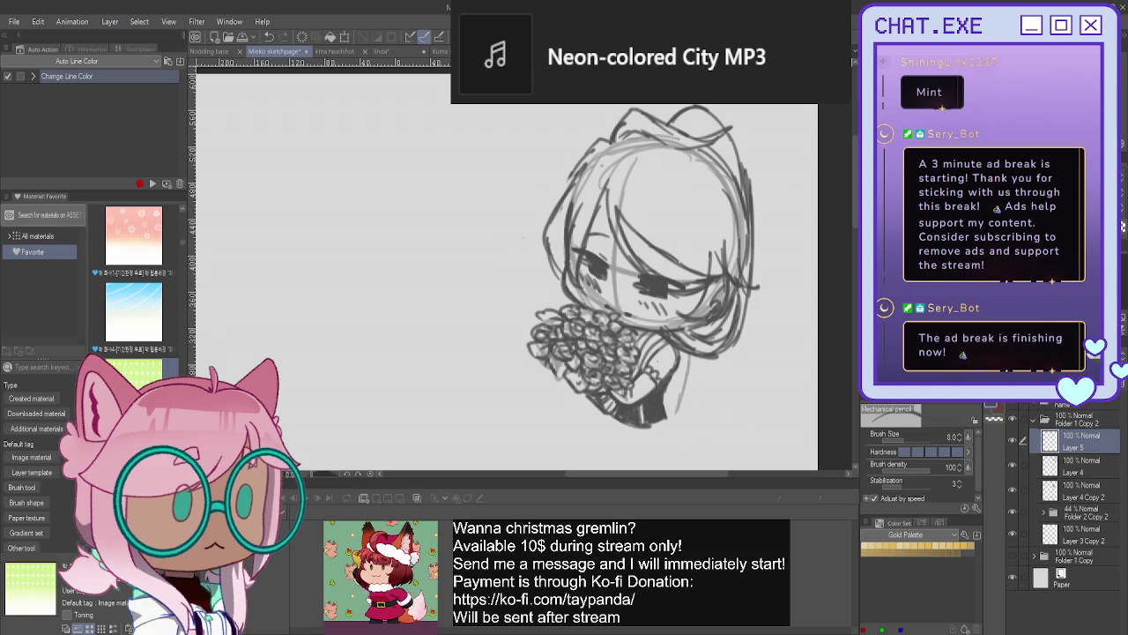
{"action": "scroll", "coordinate": [591, 242], "scroll_direction": "up", "scroll_amount": 2}
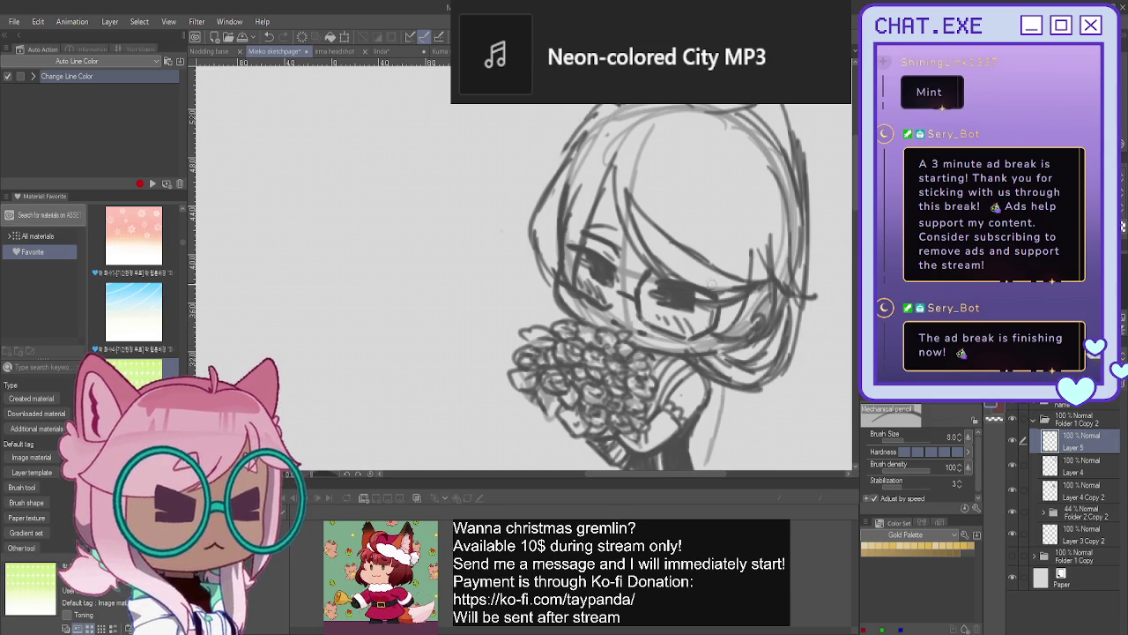
{"action": "left_click_drag", "start_coordinate": [670, 270], "coordinate": [705, 278]}
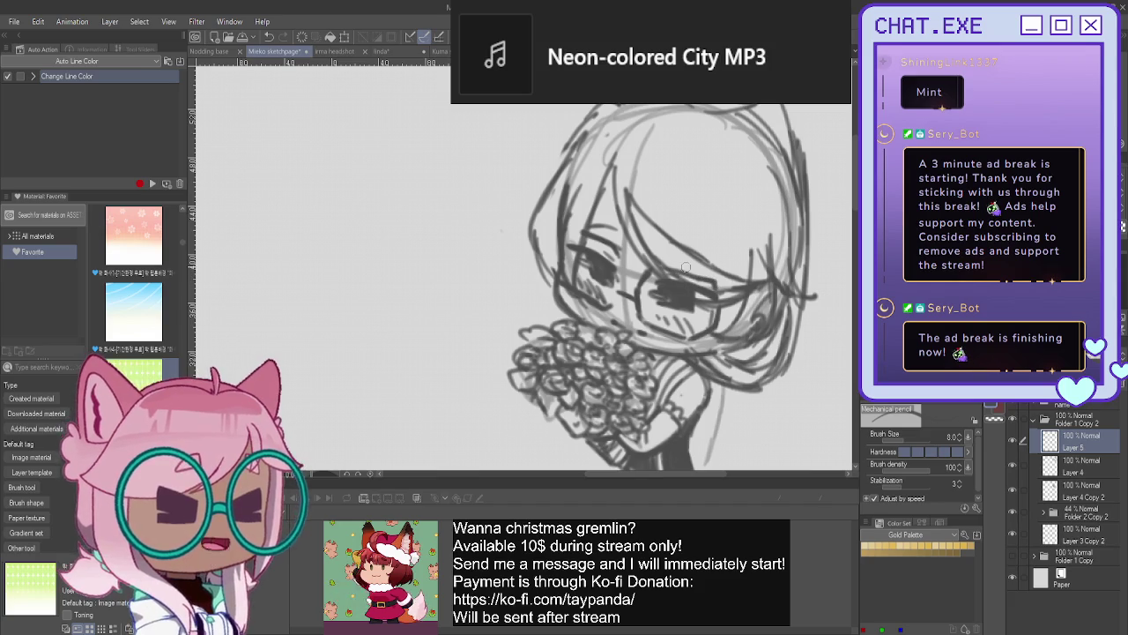
{"action": "scroll", "coordinate": [519, 223], "scroll_direction": "down", "scroll_amount": 1}
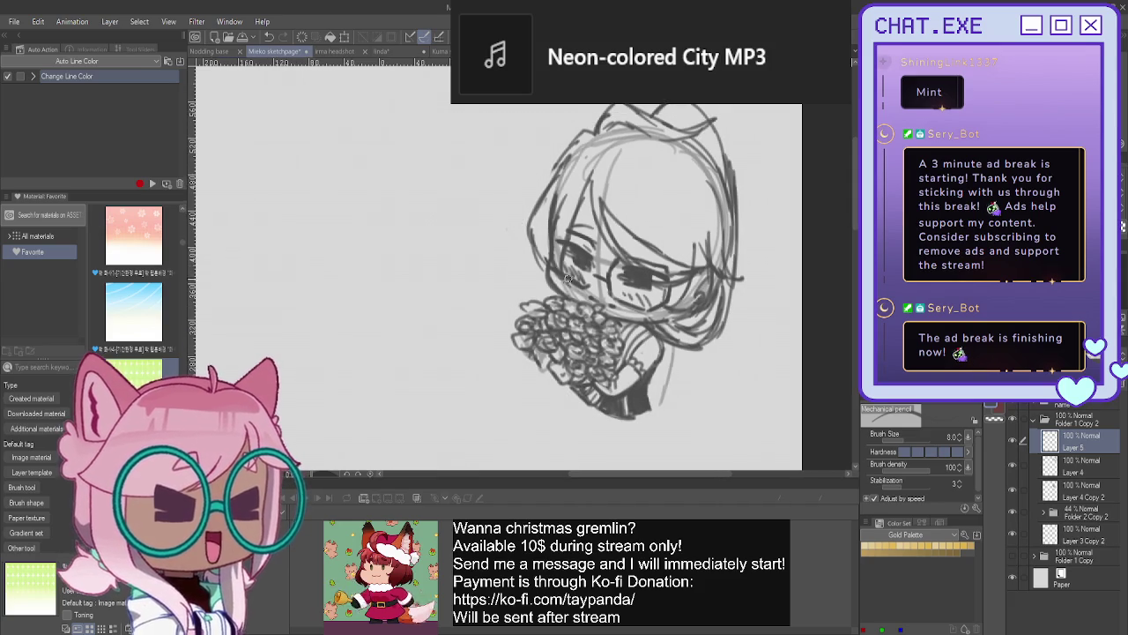
{"action": "scroll", "coordinate": [529, 238], "scroll_direction": "up", "scroll_amount": 1}
{"action": "scroll", "coordinate": [540, 254], "scroll_direction": "up", "scroll_amount": 1}
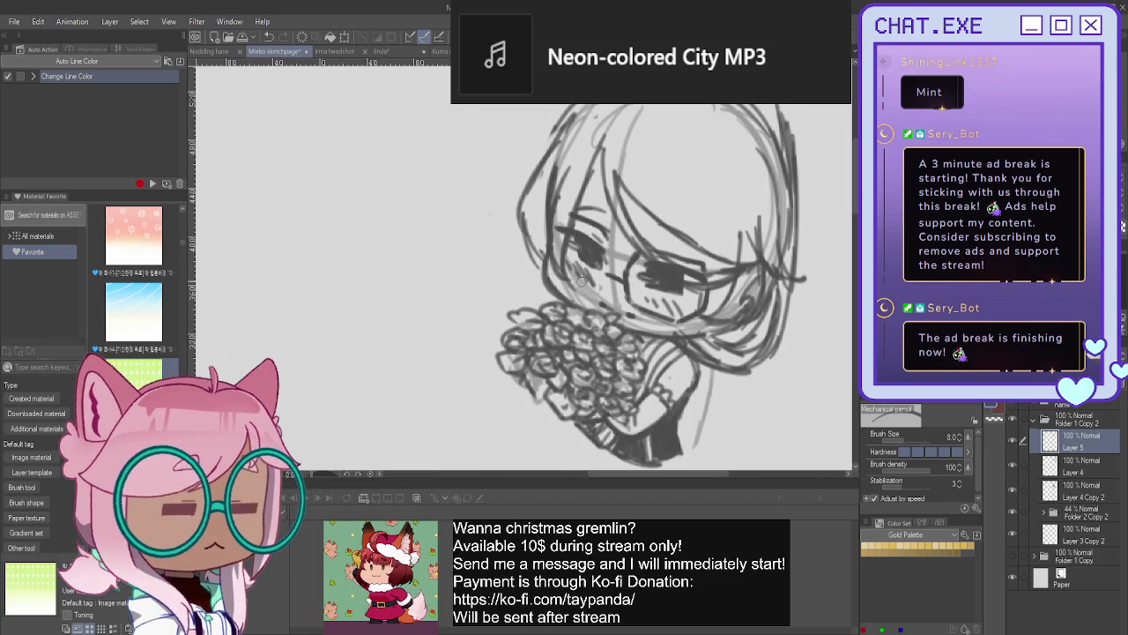
{"action": "mouse_move", "coordinate": [590, 284]}
{"action": "left_mouse_down"}
{"action": "mouse_move", "coordinate": [605, 296]}
{"action": "mouse_move", "coordinate": [560, 281]}
{"action": "mouse_move", "coordinate": [547, 251]}
{"action": "left_mouse_up"}
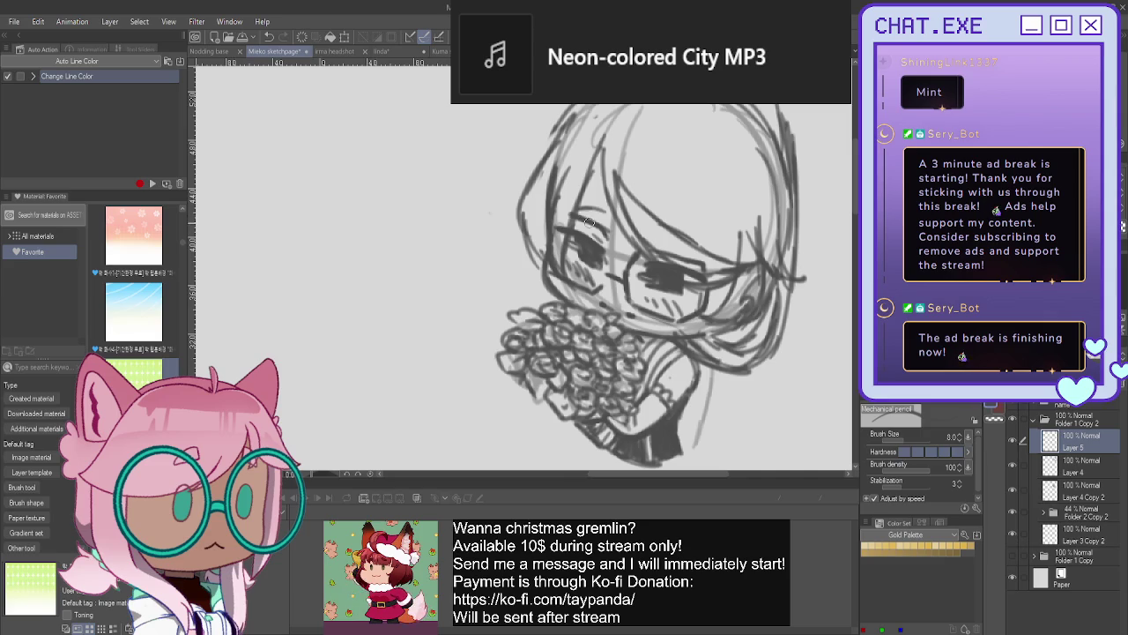
{"action": "scroll", "coordinate": [539, 202], "scroll_direction": "down", "scroll_amount": 1}
{"action": "scroll", "coordinate": [526, 305], "scroll_direction": "down", "scroll_amount": 1}
{"action": "scroll", "coordinate": [555, 353], "scroll_direction": "down", "scroll_amount": 2}
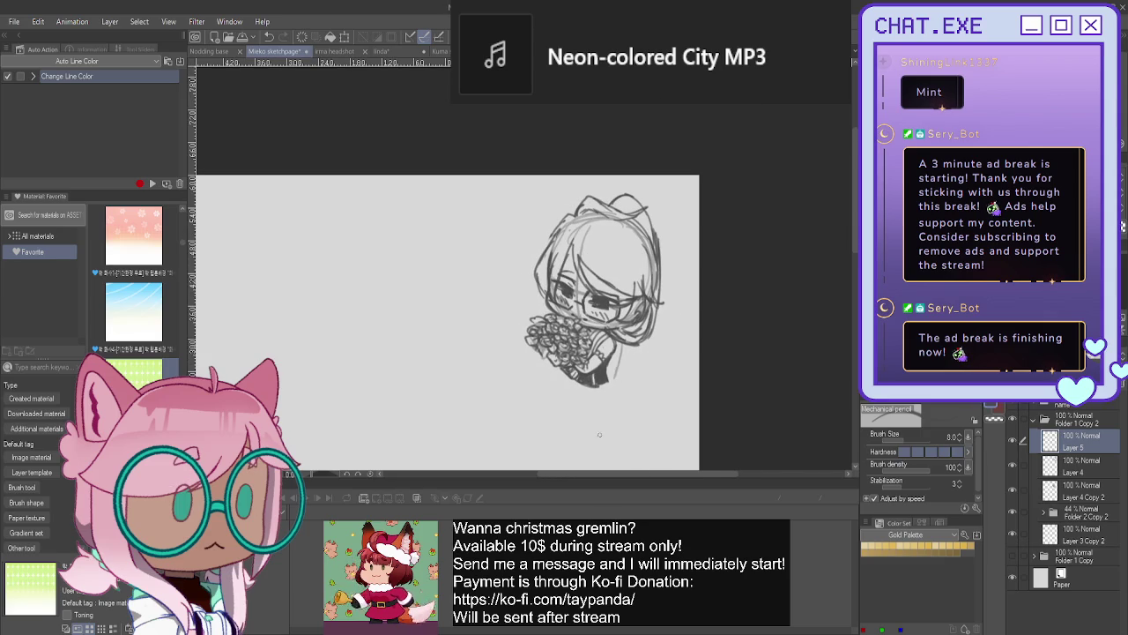
{"action": "left_click", "coordinate": [1066, 420]}
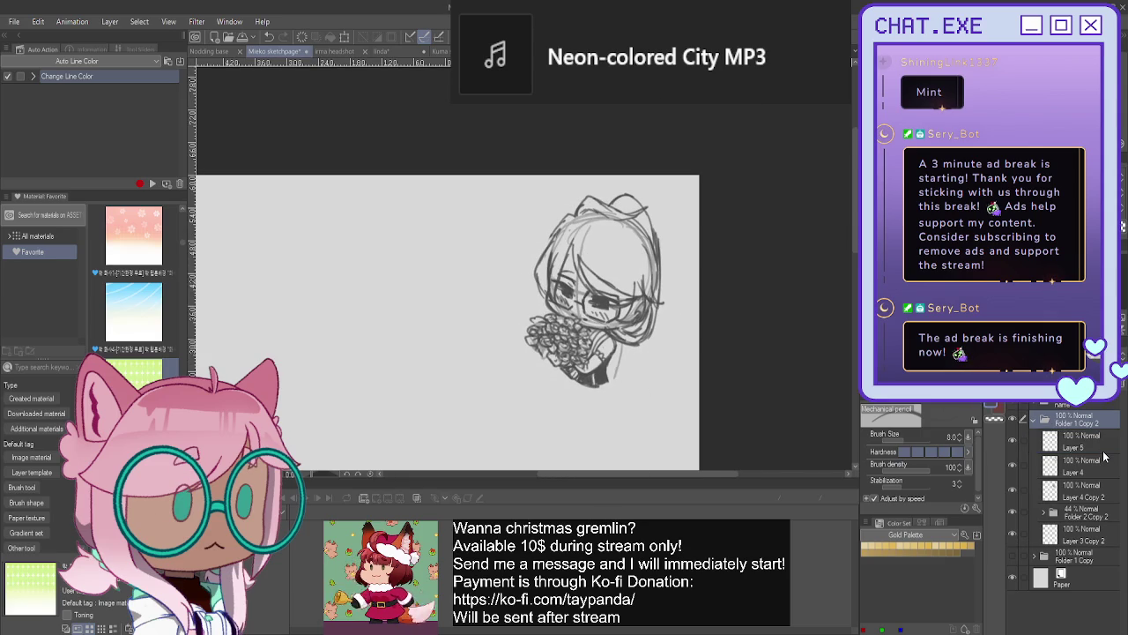
- Rename Folder 1 Copy 2 to 'flowers' and lower Layer 3 Copy 2 opacity to 54%
{"action": "type", "text": "flowers"}
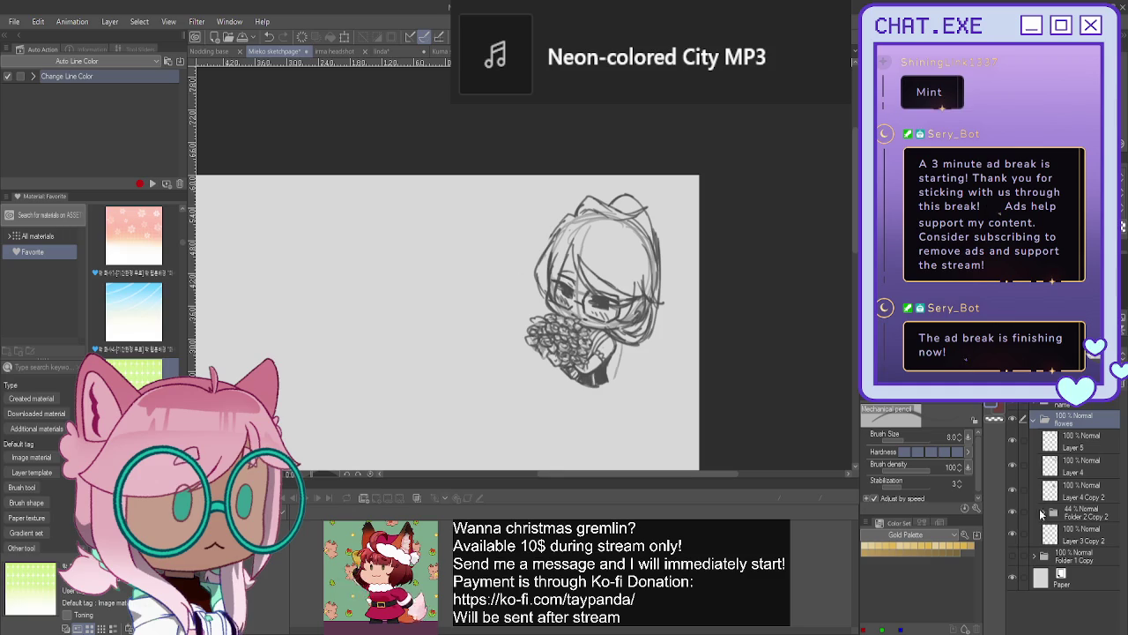
{"action": "left_click", "coordinate": [1082, 534]}
{"action": "left_click_drag", "start_coordinate": [1113, 388], "coordinate": [1082, 388]}
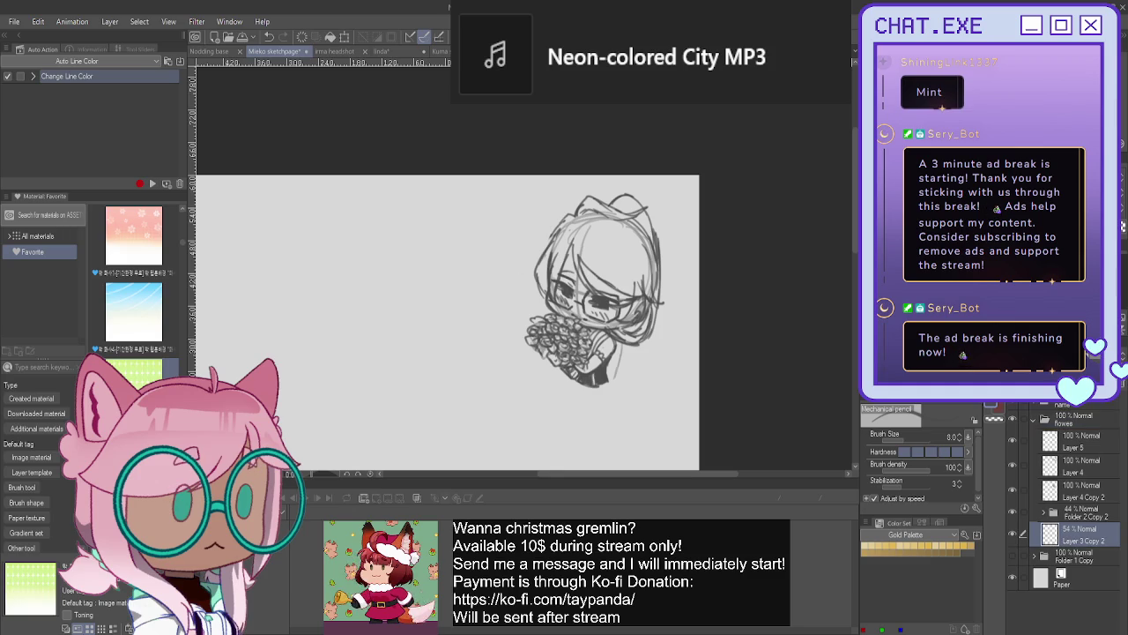
{"action": "scroll", "coordinate": [559, 359], "scroll_direction": "up", "scroll_amount": 2}
{"action": "scroll", "coordinate": [559, 360], "scroll_direction": "up", "scroll_amount": 1}
{"action": "scroll", "coordinate": [564, 363], "scroll_direction": "up", "scroll_amount": 1}
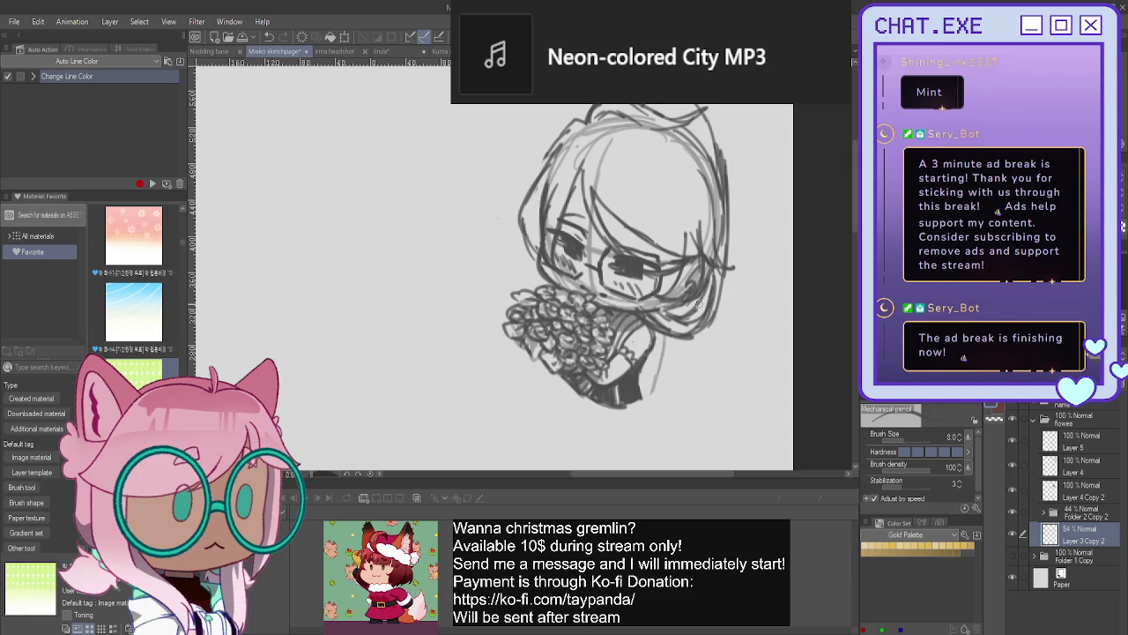
- Add hair strands across the top and right, then fade Layer 3 Copy 2 to 36%
{"action": "mouse_move", "coordinate": [711, 298]}
{"action": "left_mouse_down"}
{"action": "mouse_move", "coordinate": [702, 324]}
{"action": "mouse_move", "coordinate": [663, 317]}
{"action": "mouse_move", "coordinate": [701, 341]}
{"action": "left_mouse_up"}
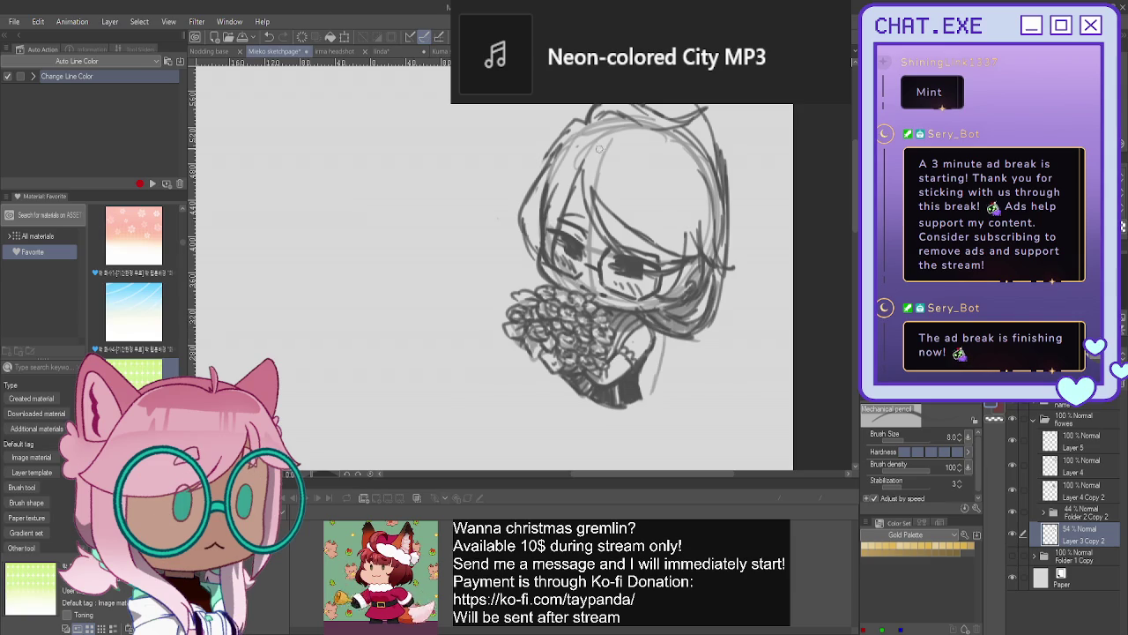
{"action": "left_click_drag", "start_coordinate": [599, 121], "coordinate": [687, 141]}
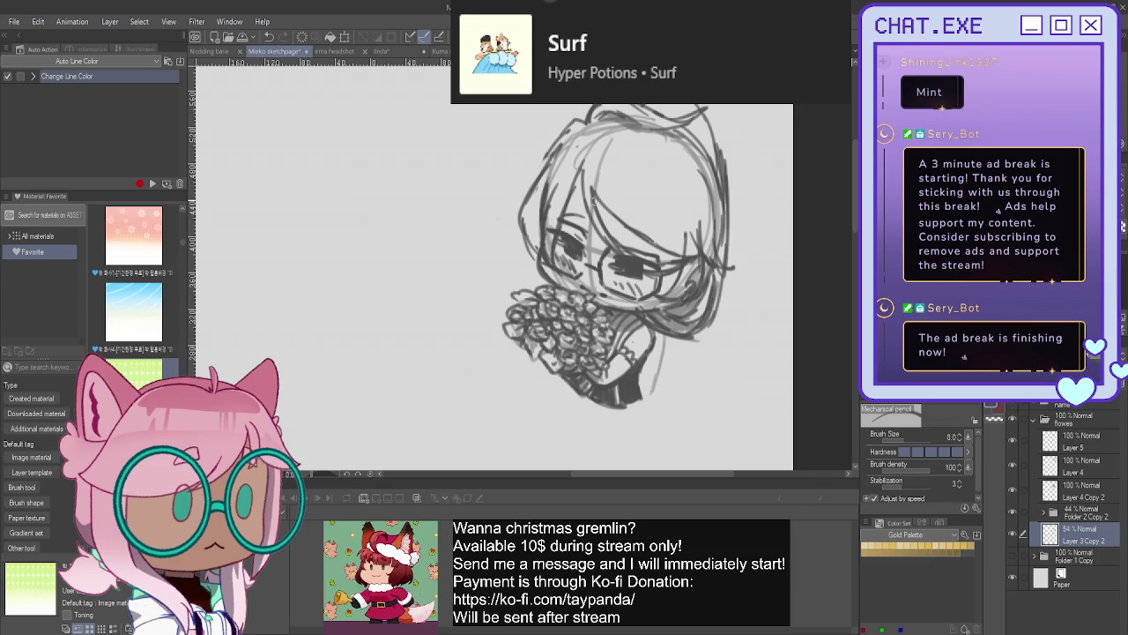
{"action": "left_click_drag", "start_coordinate": [593, 192], "coordinate": [675, 259]}
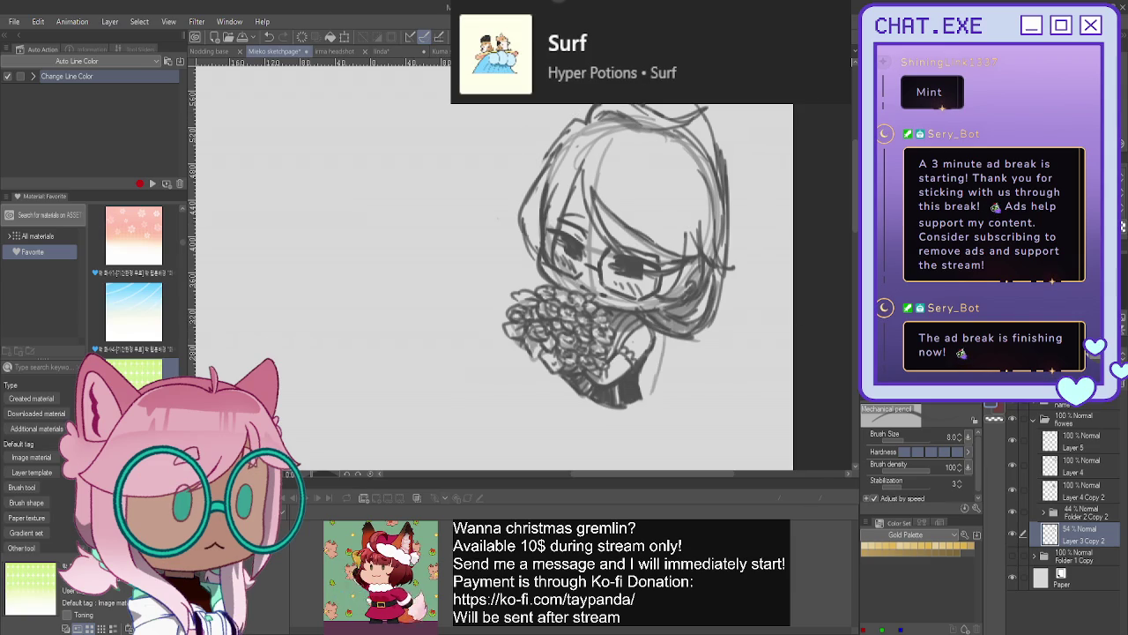
{"action": "left_click_drag", "start_coordinate": [1084, 392], "coordinate": [1069, 393]}
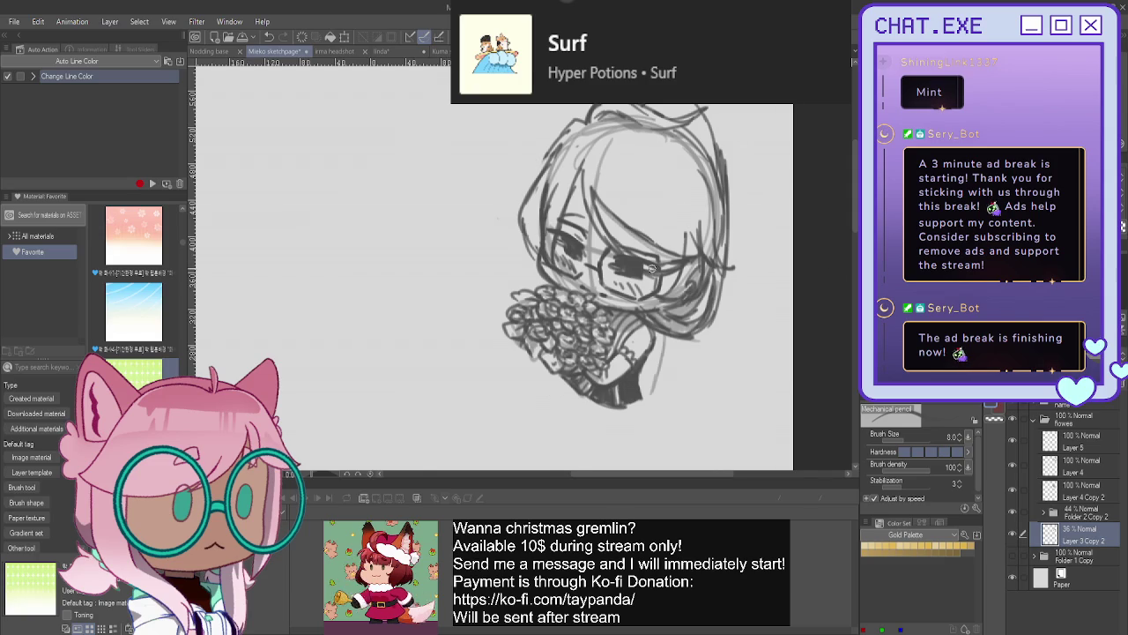
{"action": "scroll", "coordinate": [651, 267], "scroll_direction": "down", "scroll_amount": 3}
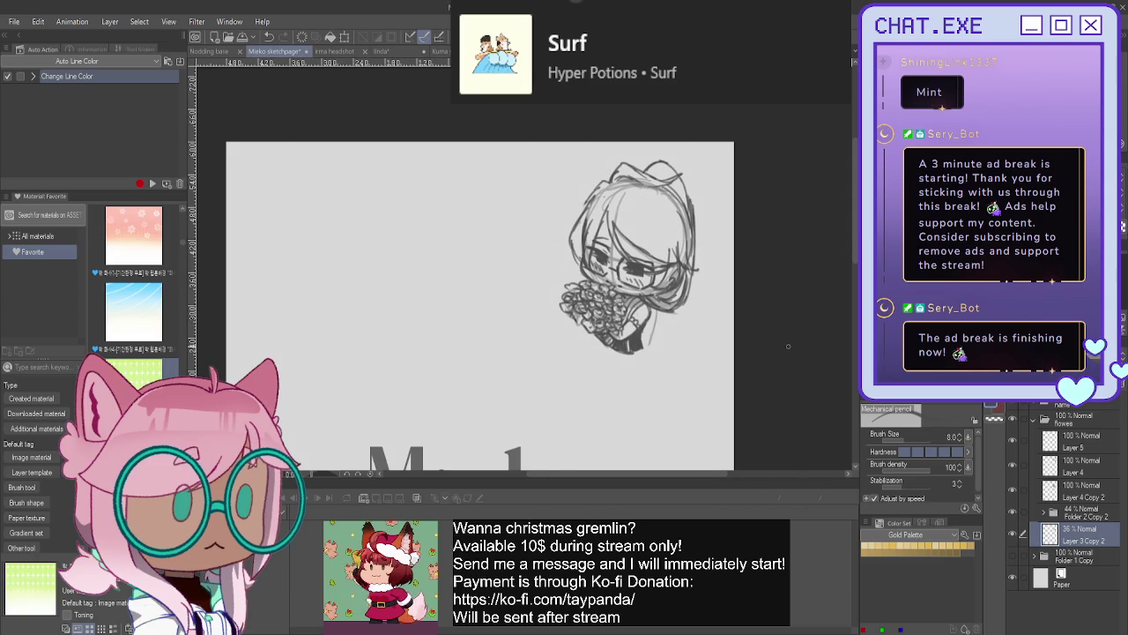
- Collapse the flowers folder and widen the bouquet chibi with the Ctrl+T transform
{"action": "left_click", "coordinate": [1058, 419]}
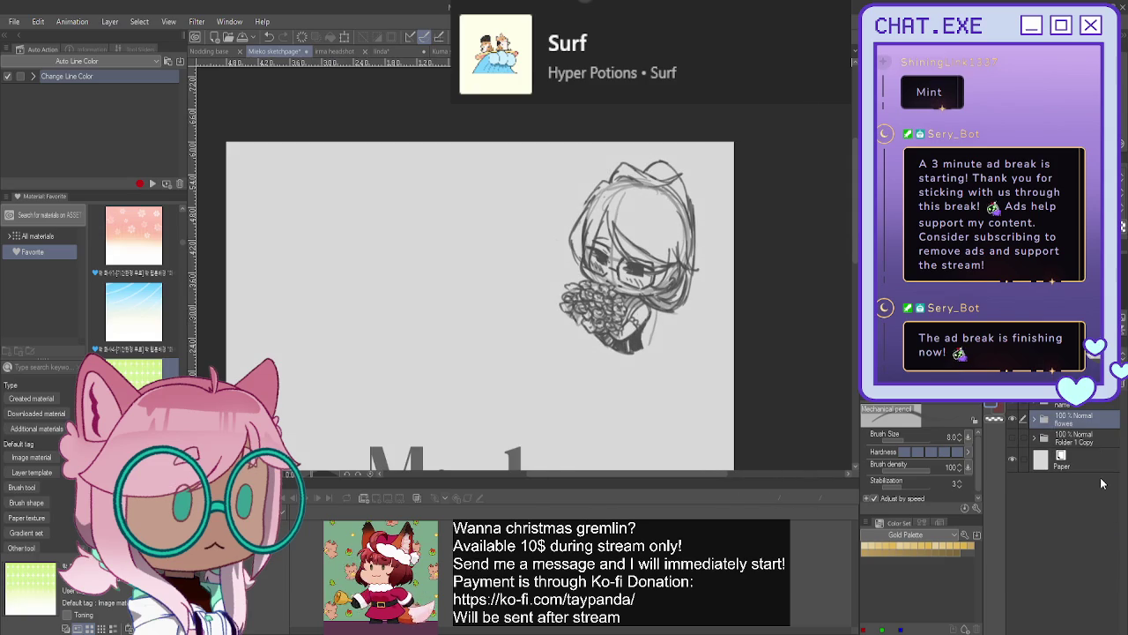
{"action": "key", "text": "ctrl+t"}
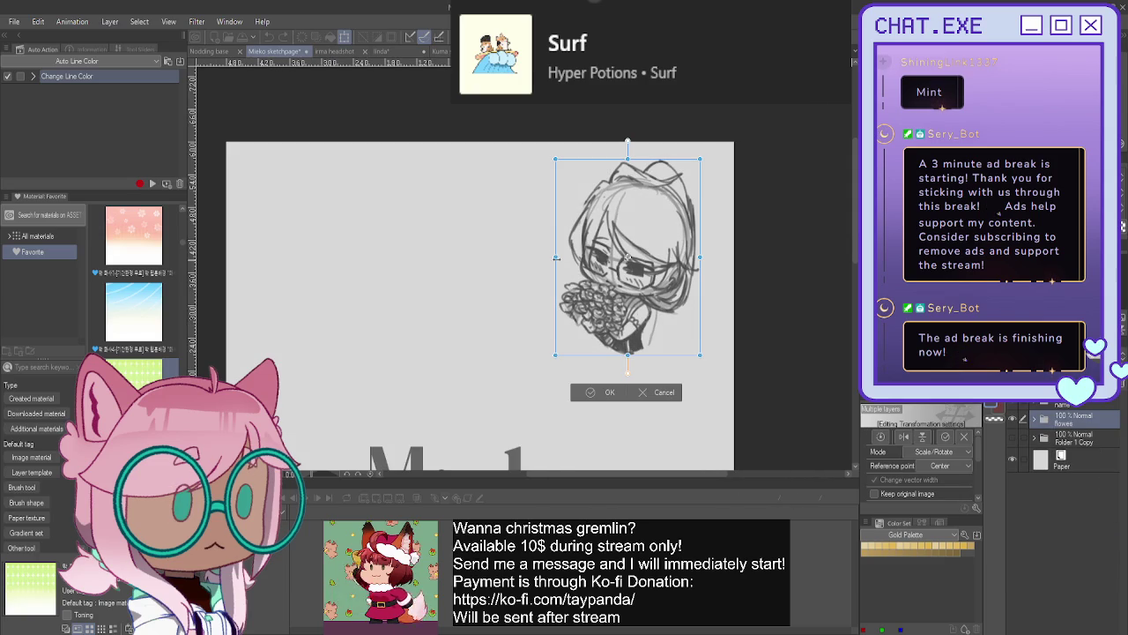
{"action": "left_click_drag", "start_coordinate": [575, 258], "coordinate": [514, 258]}
{"action": "scroll", "coordinate": [495, 277], "scroll_direction": "down", "scroll_amount": 1}
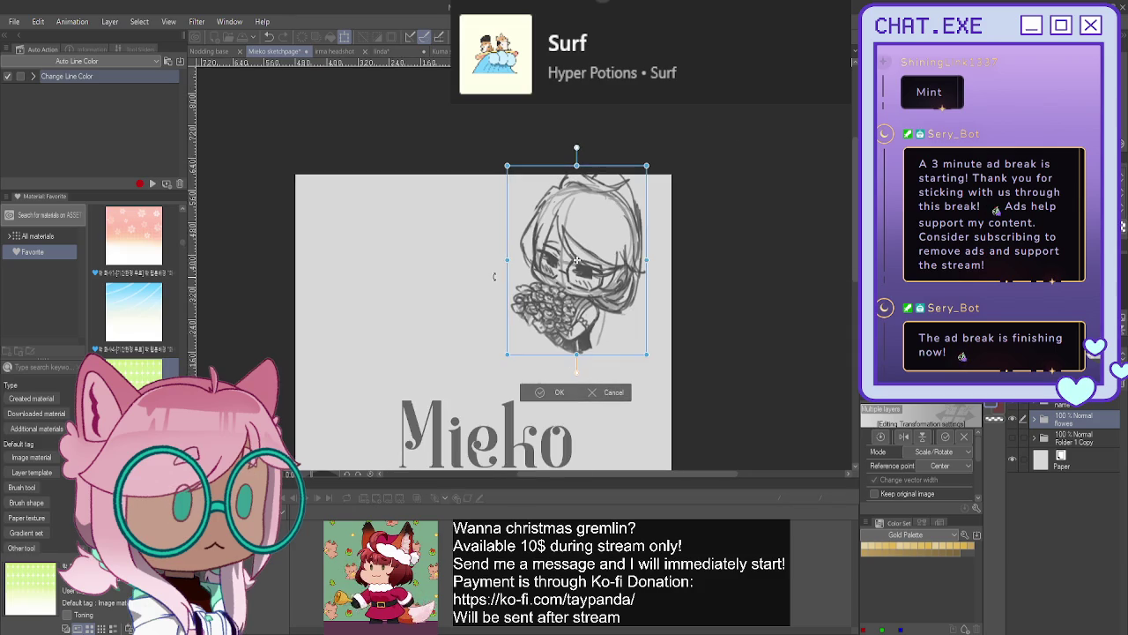
{"action": "scroll", "coordinate": [495, 277], "scroll_direction": "down", "scroll_amount": 1}
{"action": "scroll", "coordinate": [561, 263], "scroll_direction": "down", "scroll_amount": 2}
{"action": "scroll", "coordinate": [561, 263], "scroll_direction": "left", "scroll_amount": 4}
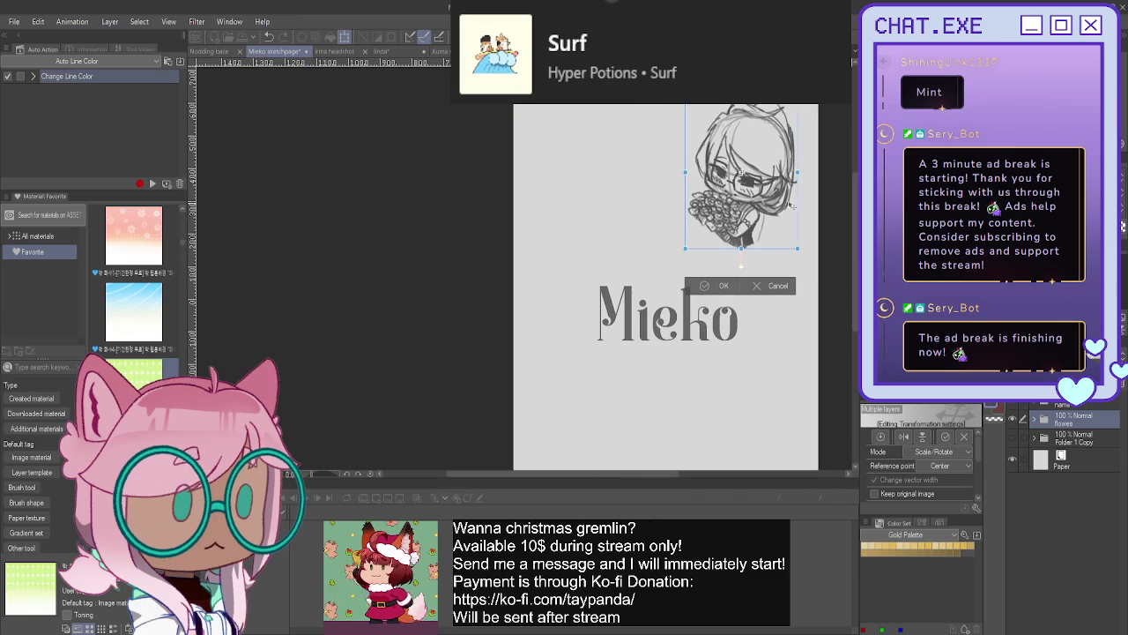
- Move the chibi above the Mieko title, enlarge it, apply, and duplicate Folder 1 Copy
{"action": "left_click_drag", "start_coordinate": [569, 220], "coordinate": [528, 206]}
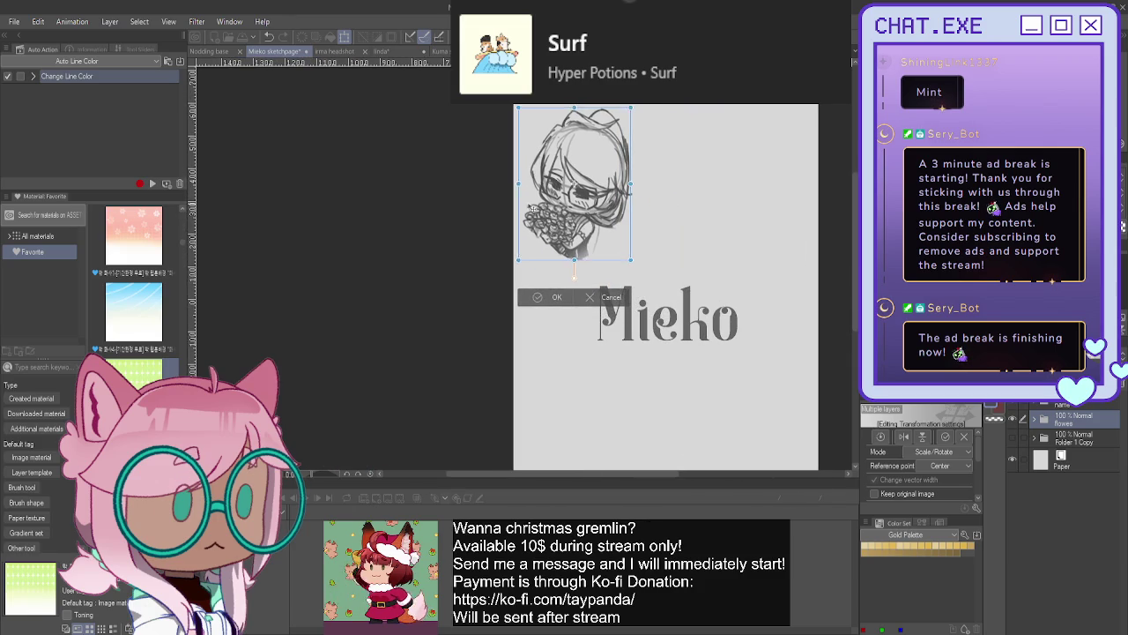
{"action": "mouse_move", "coordinate": [573, 265]}
{"action": "left_mouse_down"}
{"action": "mouse_move", "coordinate": [573, 285]}
{"action": "mouse_move", "coordinate": [574, 265]}
{"action": "left_mouse_up"}
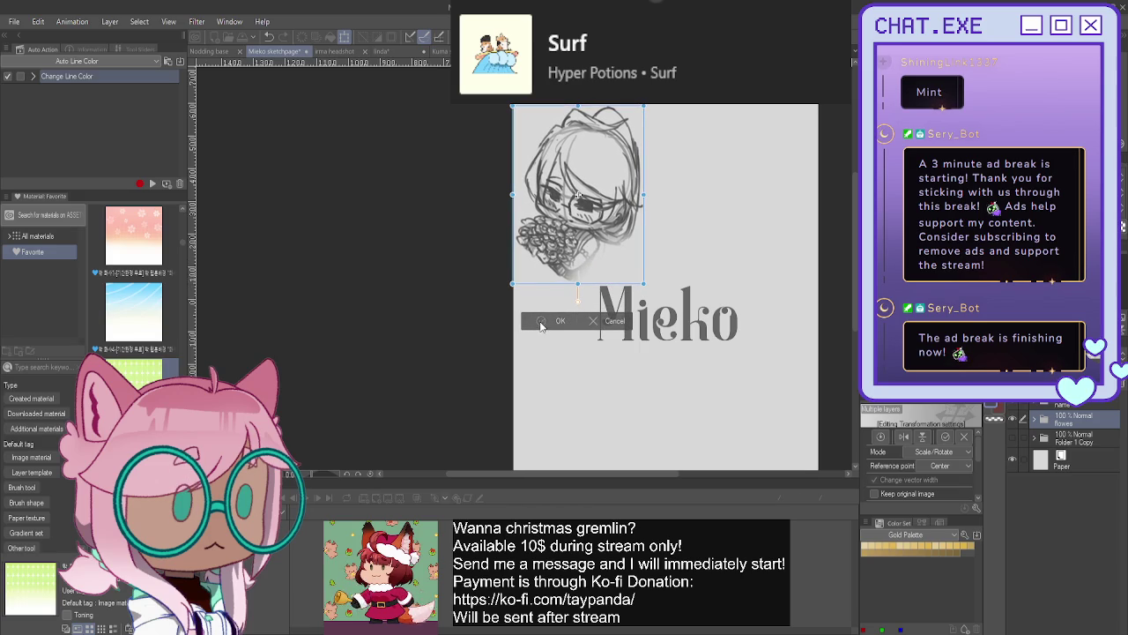
{"action": "left_click", "coordinate": [581, 321]}
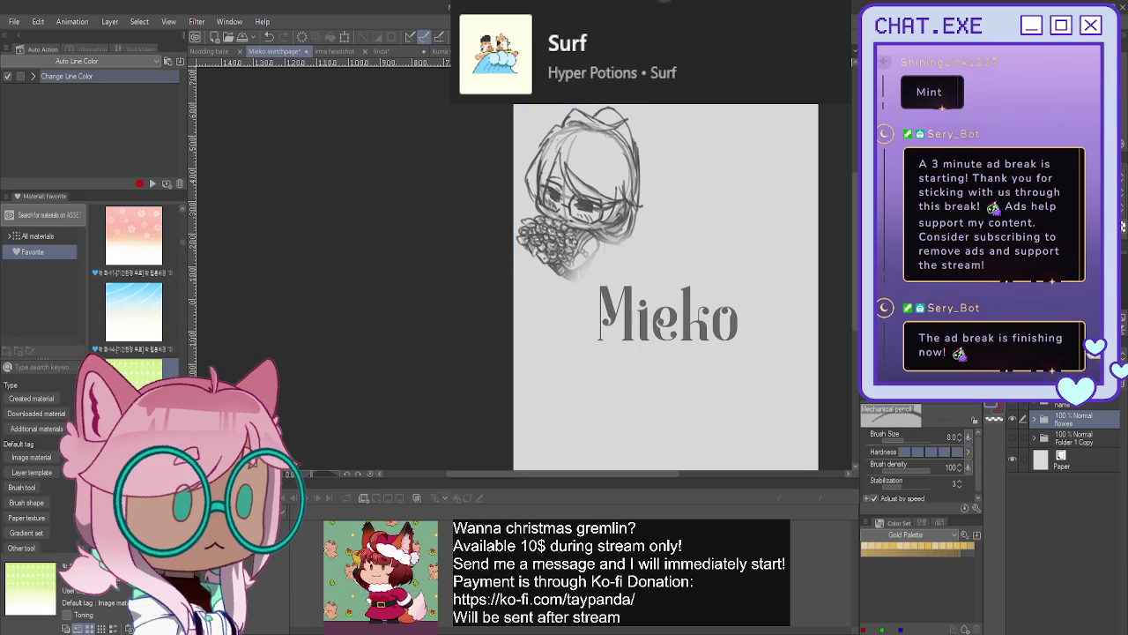
{"action": "left_click", "coordinate": [1071, 434]}
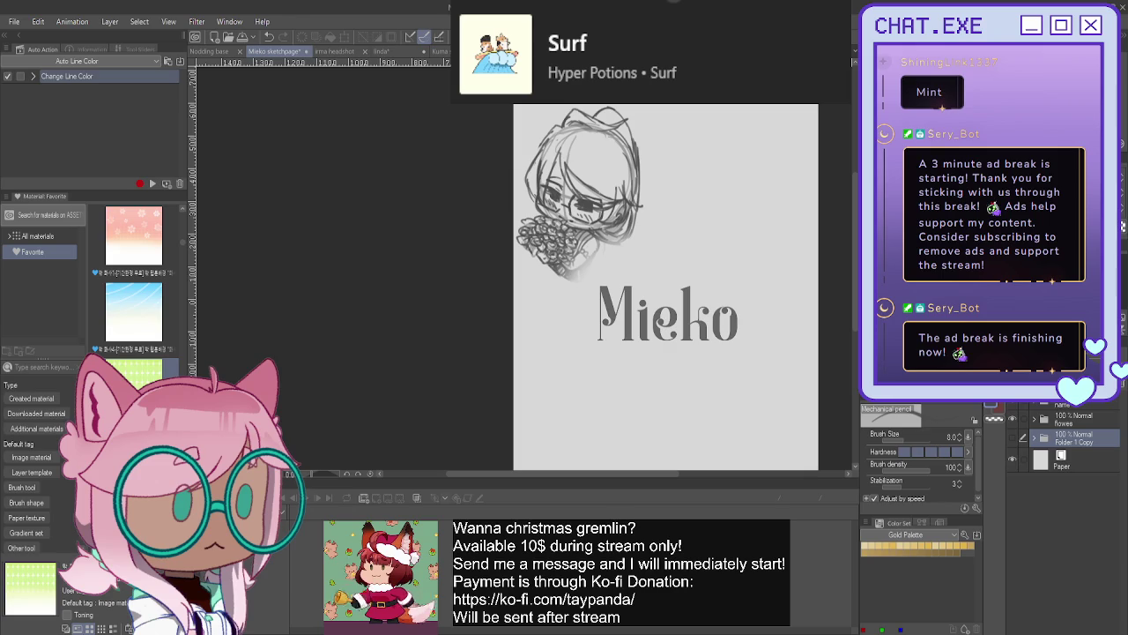
{"action": "left_click", "coordinate": [1012, 433]}
- Expand Folder 2 Copy 3, select Layer 1 Copy 3, and add a new layer above it
{"action": "left_click_drag", "start_coordinate": [661, 317], "coordinate": [535, 309]}
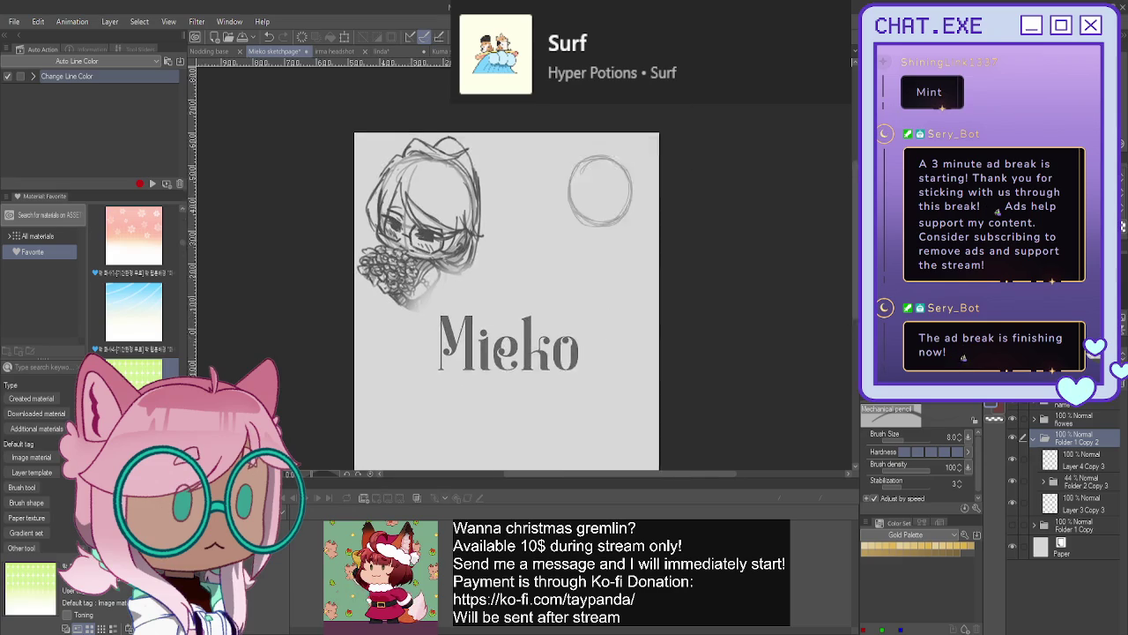
{"action": "scroll", "coordinate": [599, 217], "scroll_direction": "up", "scroll_amount": 5}
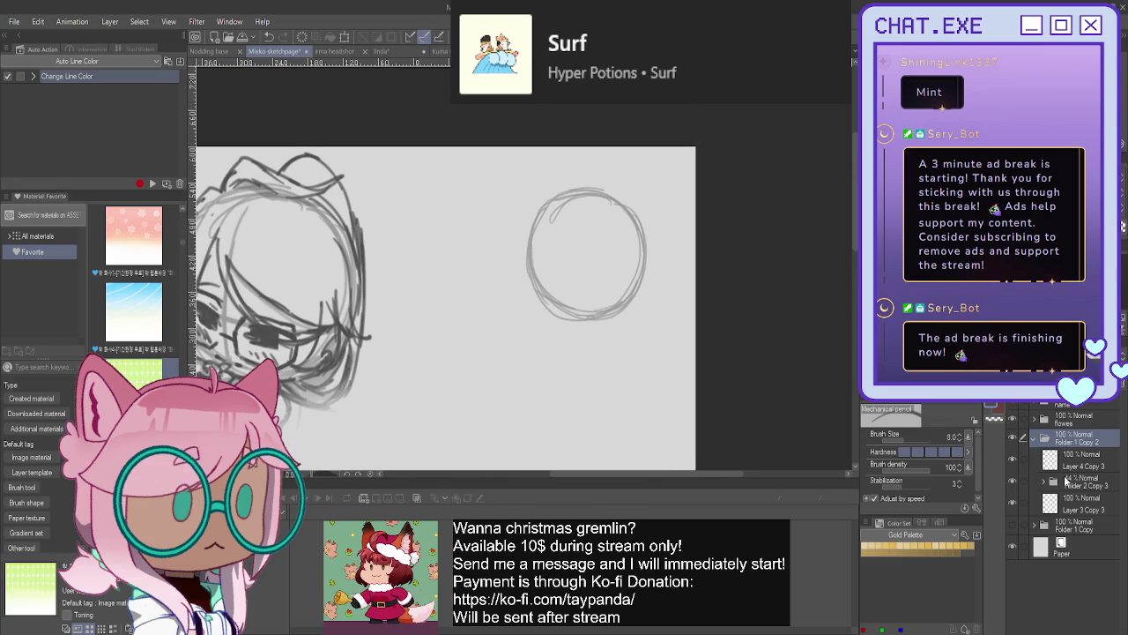
{"action": "left_click", "coordinate": [1044, 482]}
{"action": "left_click", "coordinate": [1066, 504]}
{"action": "scroll", "coordinate": [607, 257], "scroll_direction": "up", "scroll_amount": 1}
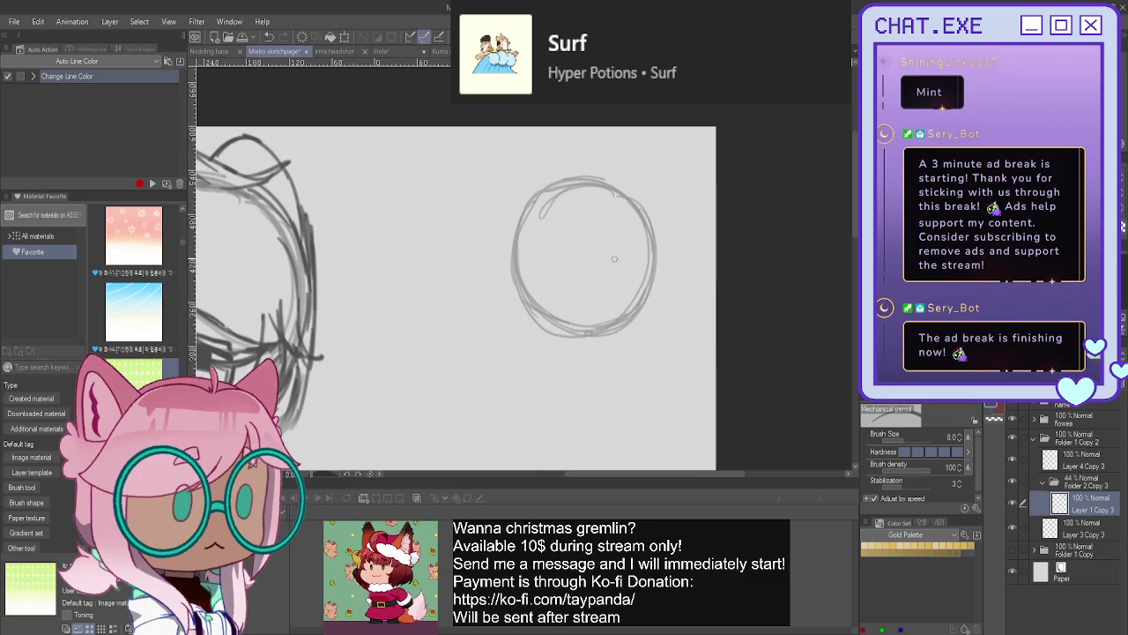
{"action": "key", "text": "ctrl+shift+n"}
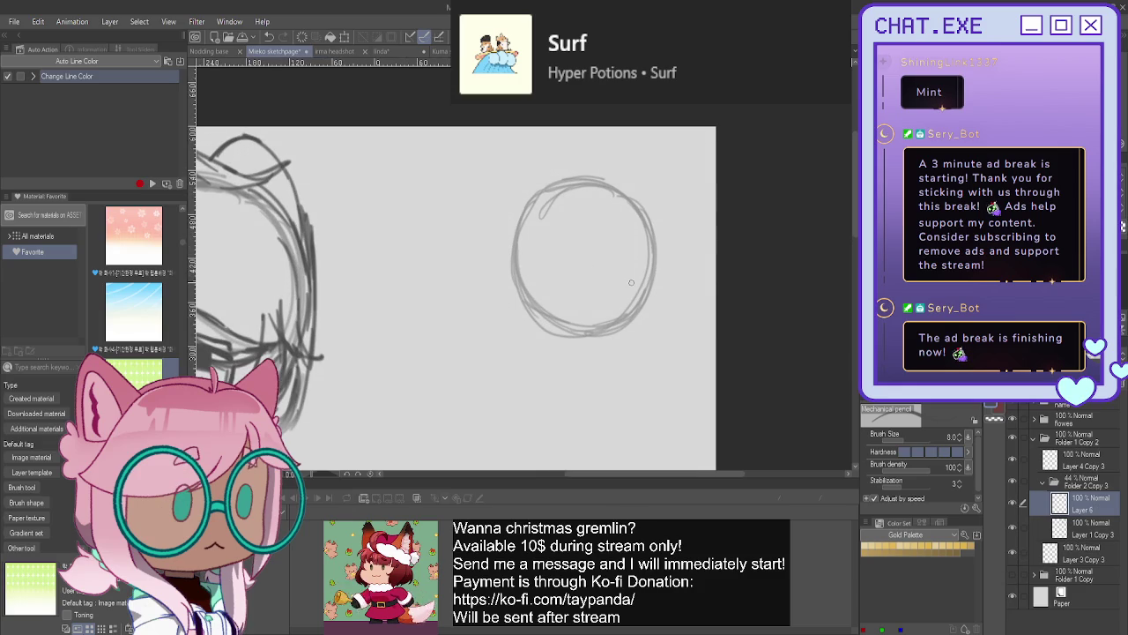
- Draw crossing guidelines in the head circle, tilt it slightly clockwise, then add Layer 7
{"action": "left_click_drag", "start_coordinate": [637, 287], "coordinate": [531, 271]}
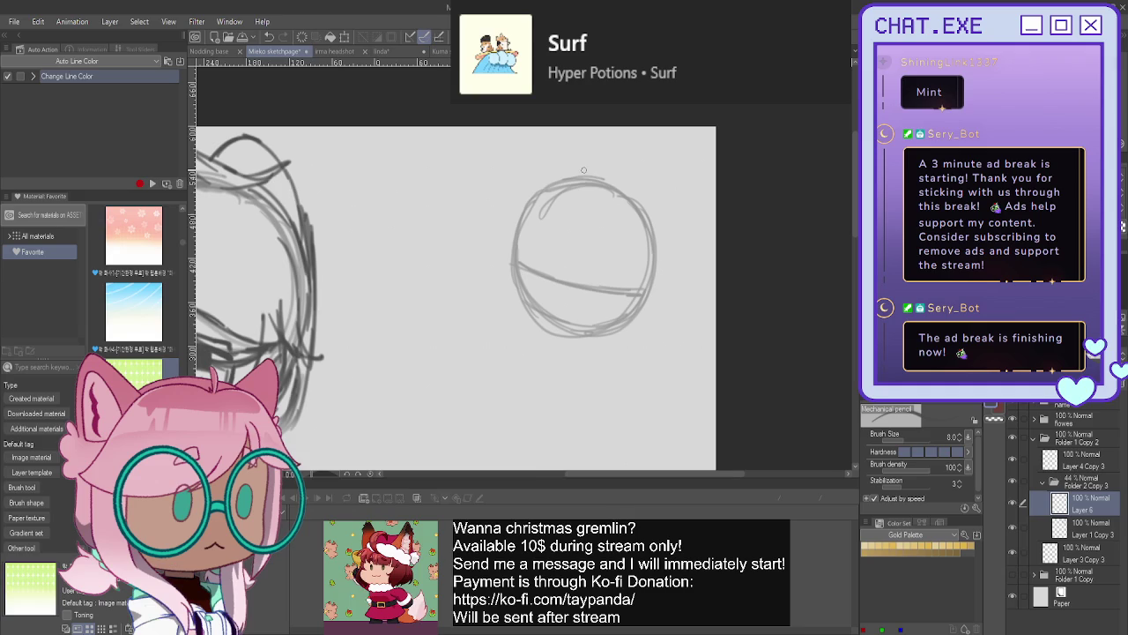
{"action": "left_click_drag", "start_coordinate": [594, 248], "coordinate": [573, 323]}
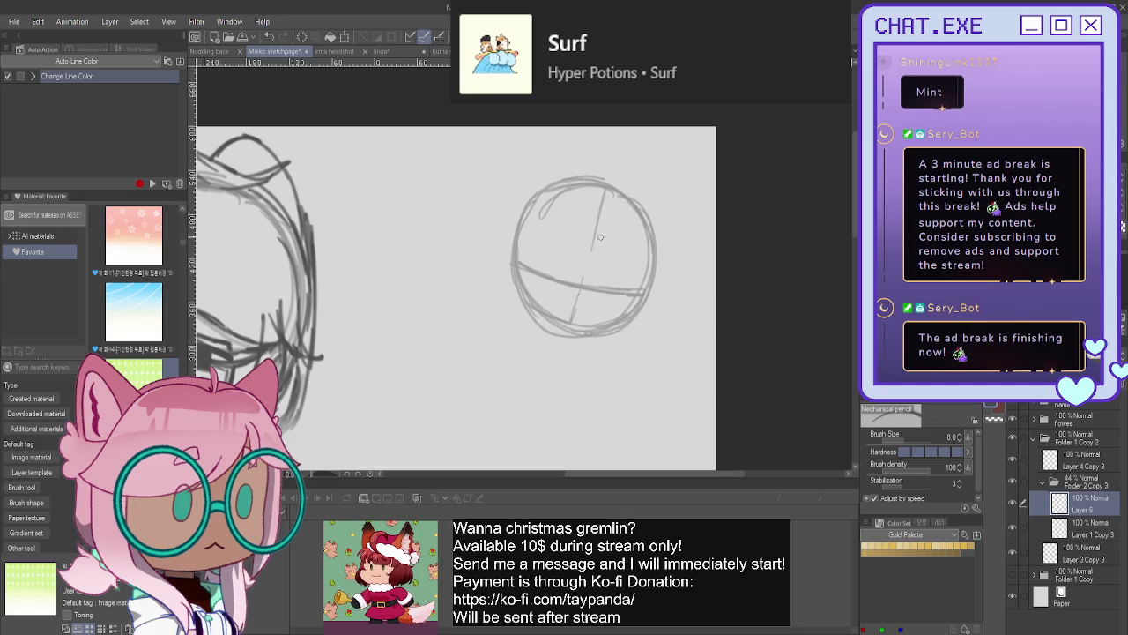
{"action": "left_click_drag", "start_coordinate": [599, 215], "coordinate": [573, 321]}
{"action": "key", "text": "ctrl+t"}
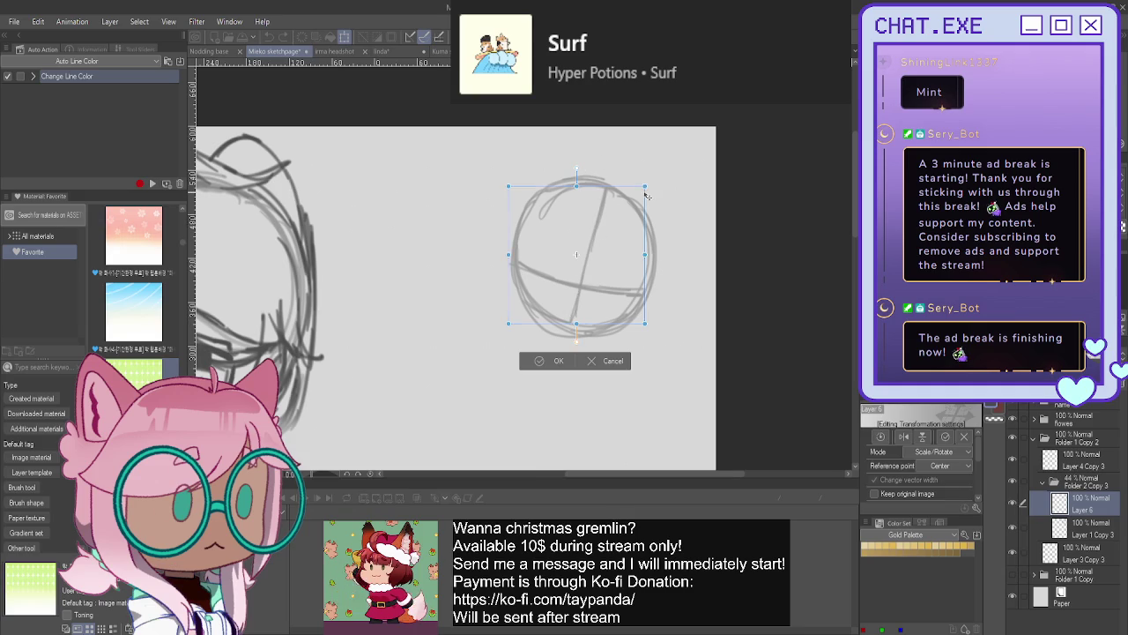
{"action": "left_click_drag", "start_coordinate": [480, 220], "coordinate": [512, 287]}
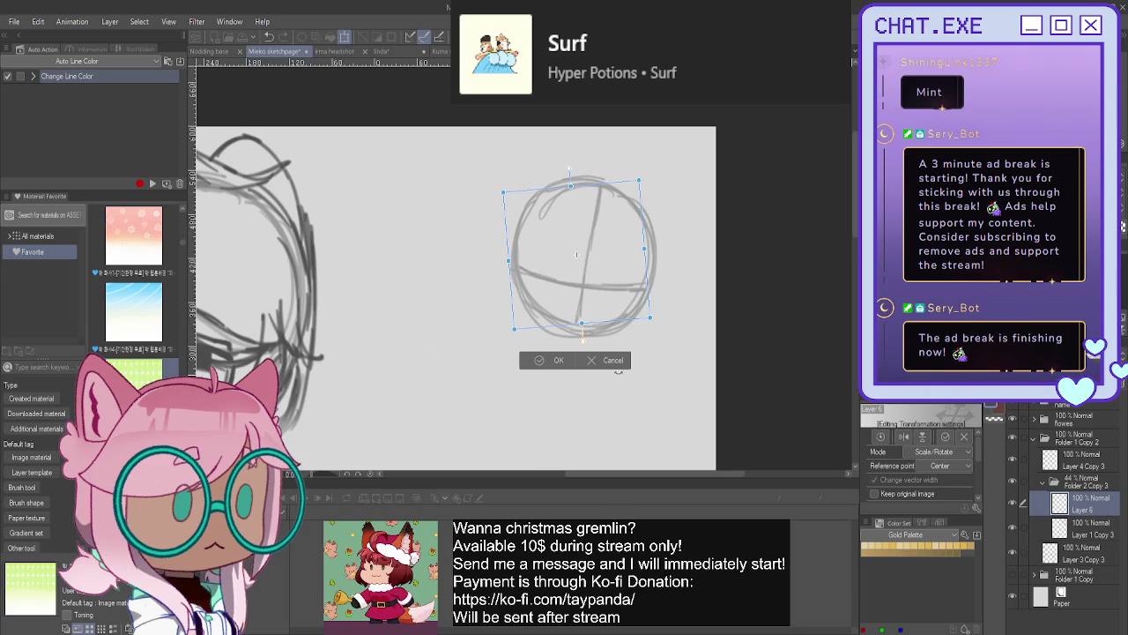
{"action": "key", "text": "Return"}
{"action": "key", "text": "ctrl+shift+n"}
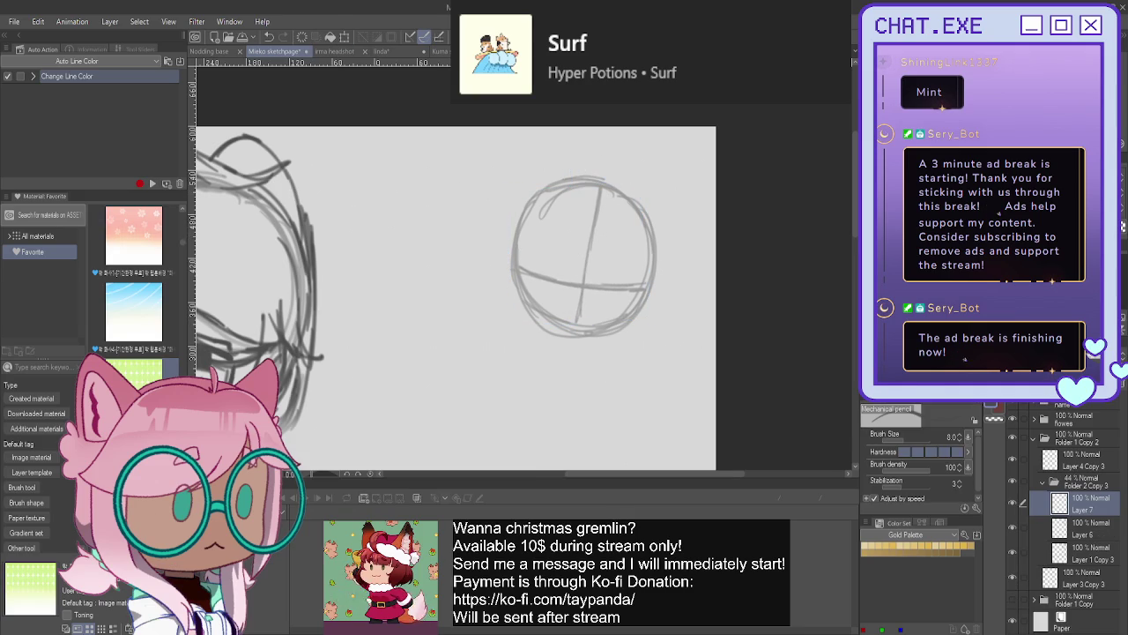
{"action": "scroll", "coordinate": [541, 323], "scroll_direction": "up", "scroll_amount": 2}
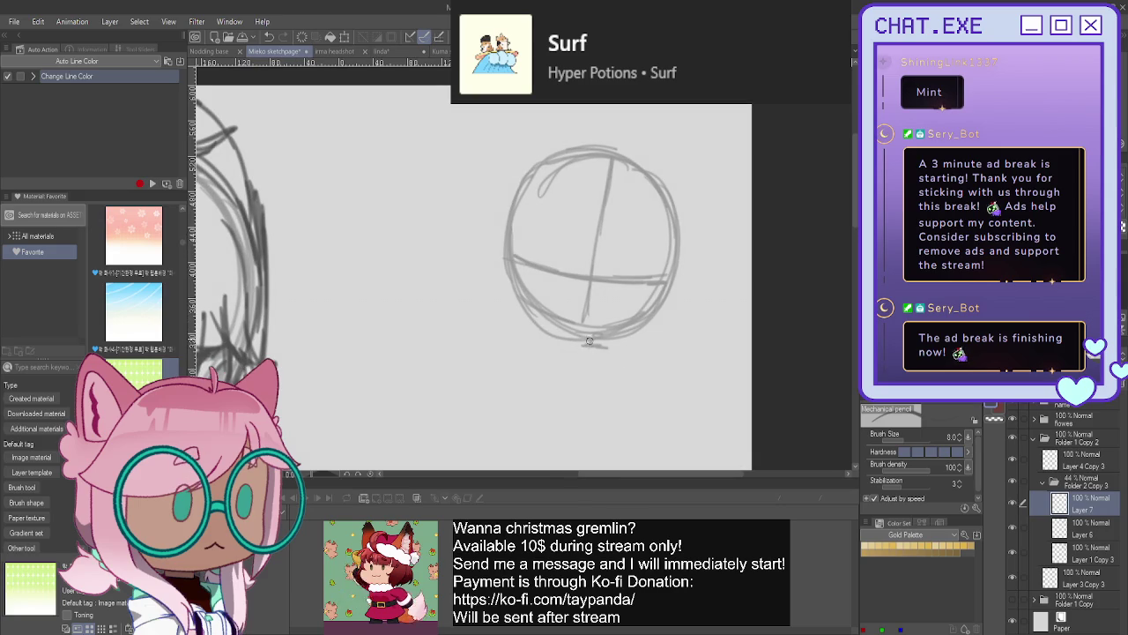
- Sketch a boxy torso with short neck lines beneath the second head circle
{"action": "mouse_move", "coordinate": [593, 345]}
{"action": "left_mouse_down"}
{"action": "mouse_move", "coordinate": [626, 358]}
{"action": "mouse_move", "coordinate": [628, 377]}
{"action": "mouse_move", "coordinate": [602, 432]}
{"action": "mouse_move", "coordinate": [554, 432]}
{"action": "mouse_move", "coordinate": [559, 351]}
{"action": "mouse_move", "coordinate": [580, 345]}
{"action": "mouse_move", "coordinate": [542, 356]}
{"action": "mouse_move", "coordinate": [556, 427]}
{"action": "mouse_move", "coordinate": [620, 427]}
{"action": "mouse_move", "coordinate": [610, 418]}
{"action": "left_mouse_up"}
{"action": "mouse_move", "coordinate": [622, 350]}
{"action": "left_mouse_down"}
{"action": "mouse_move", "coordinate": [646, 425]}
{"action": "mouse_move", "coordinate": [620, 427]}
{"action": "left_mouse_up"}
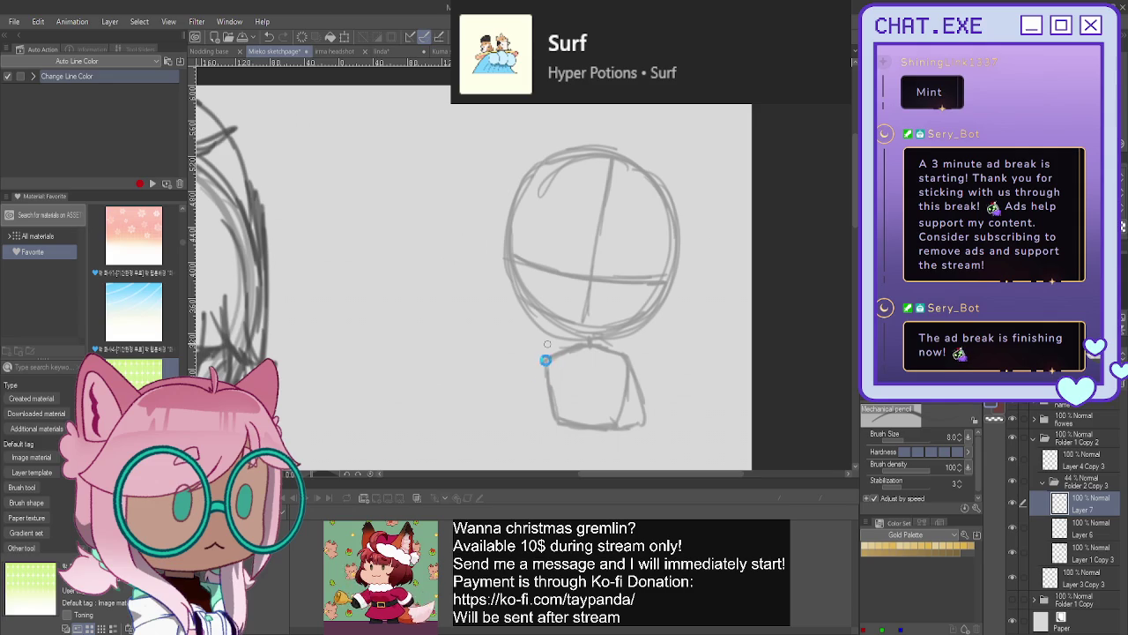
{"action": "left_click_drag", "start_coordinate": [543, 368], "coordinate": [535, 411]}
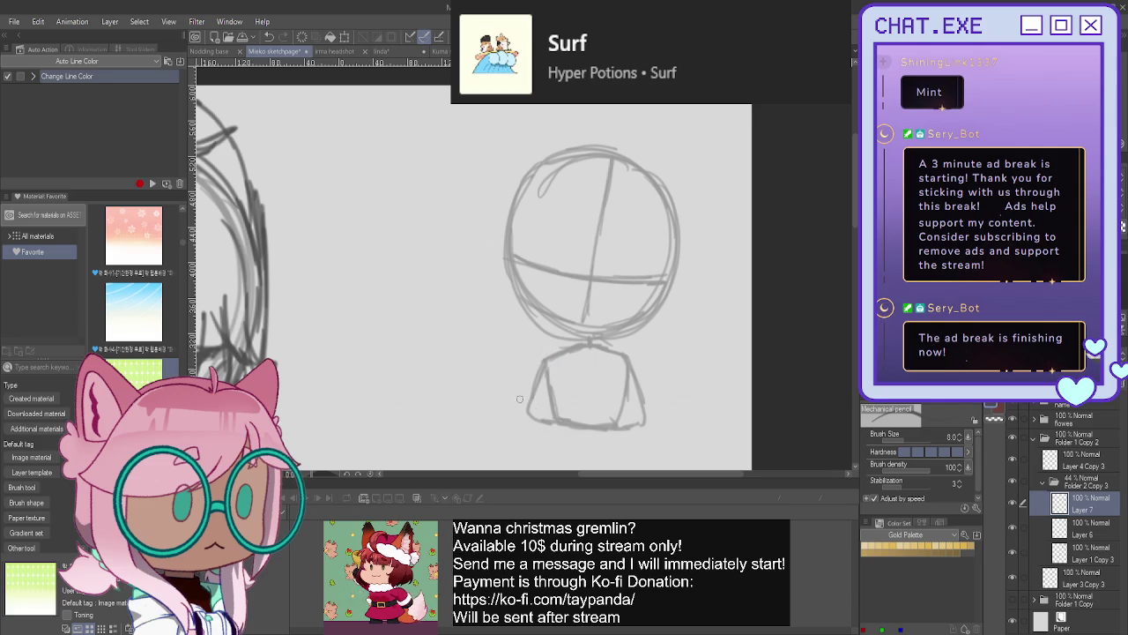
{"action": "mouse_move", "coordinate": [639, 396]}
{"action": "left_mouse_down"}
{"action": "mouse_move", "coordinate": [651, 428]}
{"action": "mouse_move", "coordinate": [571, 448]}
{"action": "mouse_move", "coordinate": [624, 441]}
{"action": "left_mouse_up"}
{"action": "mouse_move", "coordinate": [544, 374]}
{"action": "left_mouse_down"}
{"action": "mouse_move", "coordinate": [526, 418]}
{"action": "mouse_move", "coordinate": [551, 437]}
{"action": "left_mouse_up"}
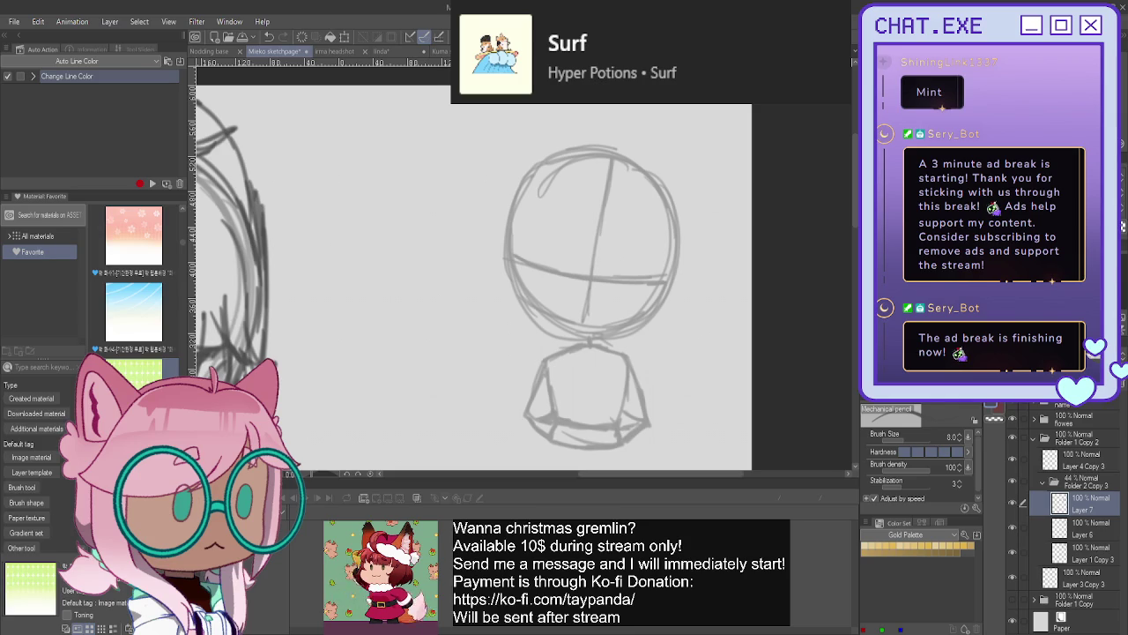
- Shift the torso down-left, make Layer 4 Copy 3 active, and collapse Folder 2 Copy 3
{"action": "key", "text": "k"}
{"action": "left_click_drag", "start_coordinate": [577, 417], "coordinate": [575, 433]}
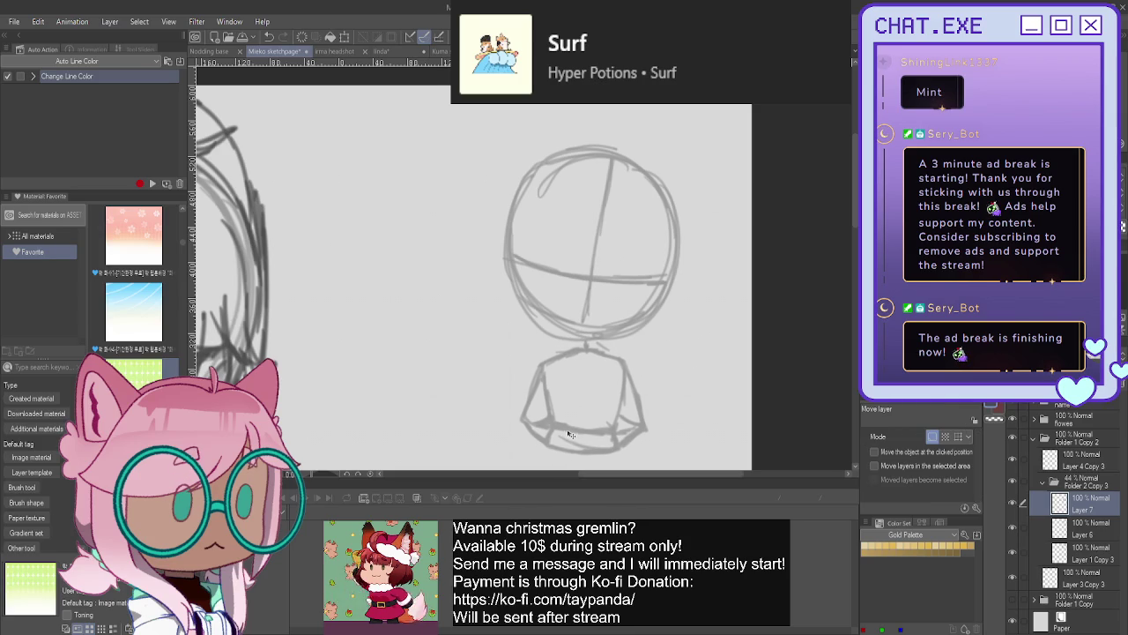
{"action": "left_click", "coordinate": [1074, 456]}
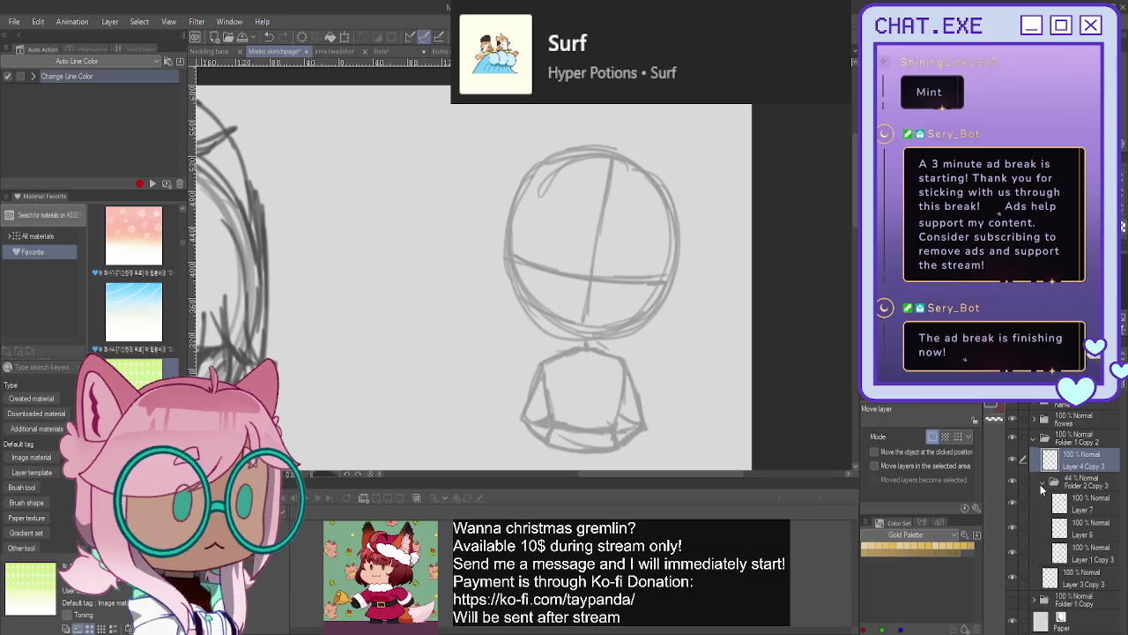
{"action": "left_click", "coordinate": [1044, 482]}
- With the Mechanical pencil, draw both closed sleepy eyelids and both eyebrows on the zoomed-in head
{"action": "key", "text": "p"}
{"action": "scroll", "coordinate": [599, 278], "scroll_direction": "up", "scroll_amount": 1}
{"action": "scroll", "coordinate": [599, 278], "scroll_direction": "up", "scroll_amount": 1}
{"action": "scroll", "coordinate": [598, 277], "scroll_direction": "up", "scroll_amount": 1}
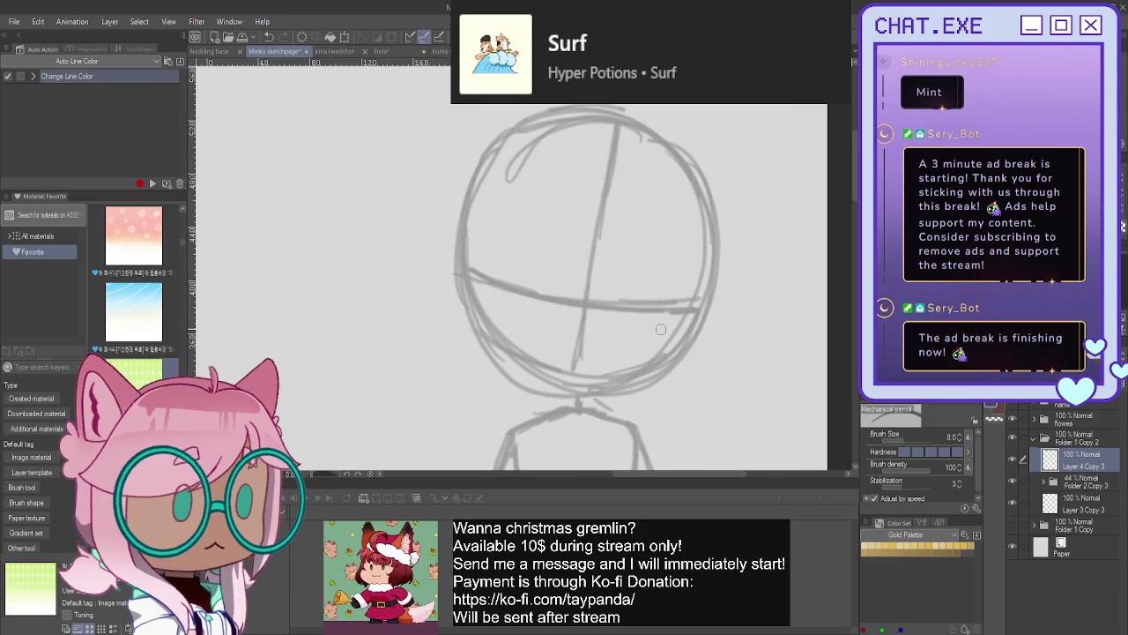
{"action": "mouse_move", "coordinate": [674, 308]}
{"action": "left_mouse_down"}
{"action": "mouse_move", "coordinate": [642, 315]}
{"action": "mouse_move", "coordinate": [686, 308]}
{"action": "mouse_move", "coordinate": [648, 315]}
{"action": "left_mouse_up"}
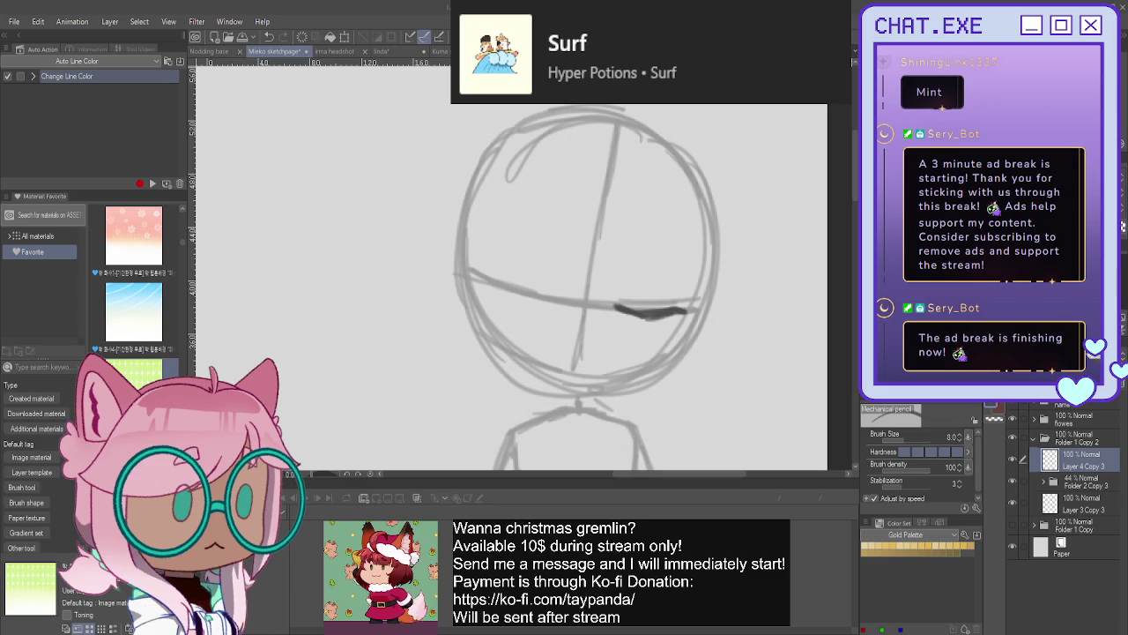
{"action": "mouse_move", "coordinate": [676, 314]}
{"action": "left_mouse_down"}
{"action": "mouse_move", "coordinate": [626, 309]}
{"action": "mouse_move", "coordinate": [693, 315]}
{"action": "left_mouse_up"}
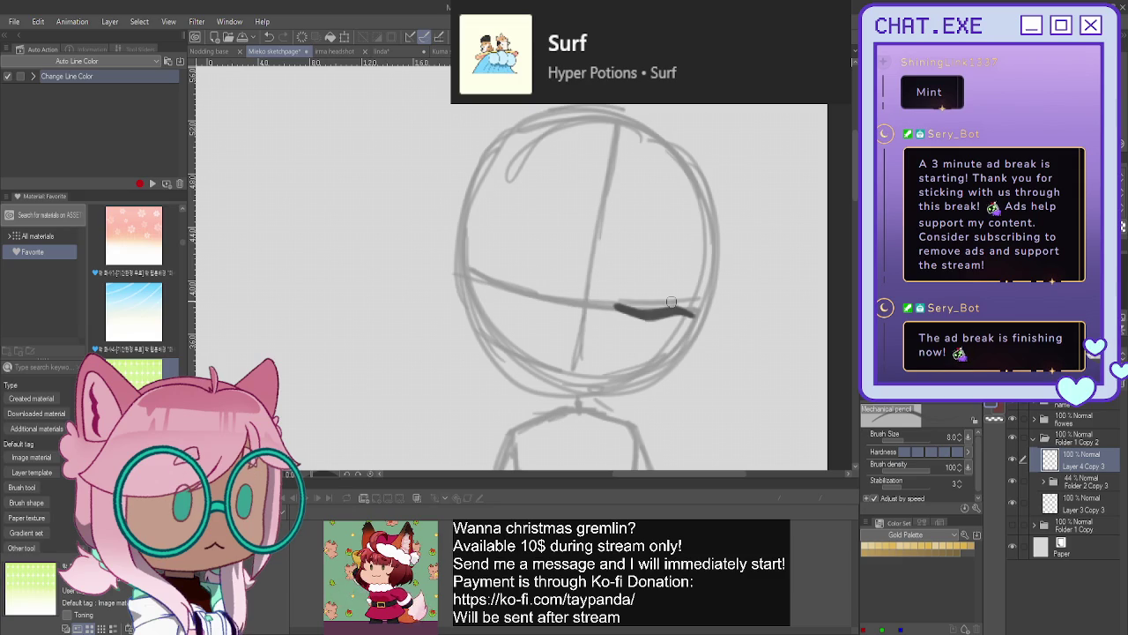
{"action": "left_click_drag", "start_coordinate": [640, 308], "coordinate": [628, 300]}
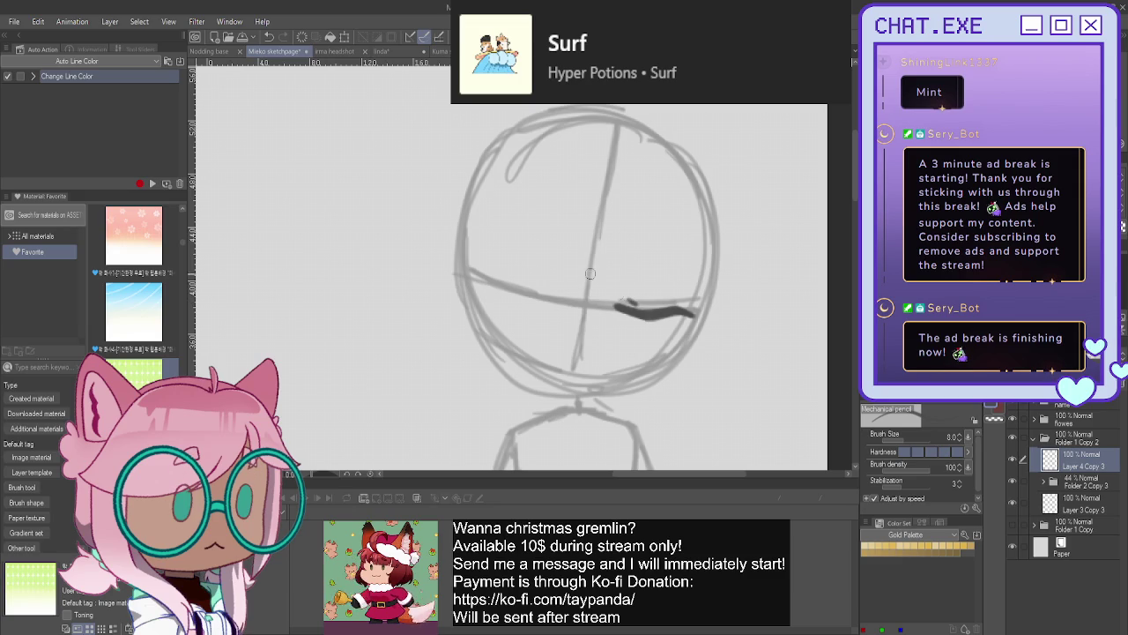
{"action": "left_click_drag", "start_coordinate": [635, 251], "coordinate": [686, 276]}
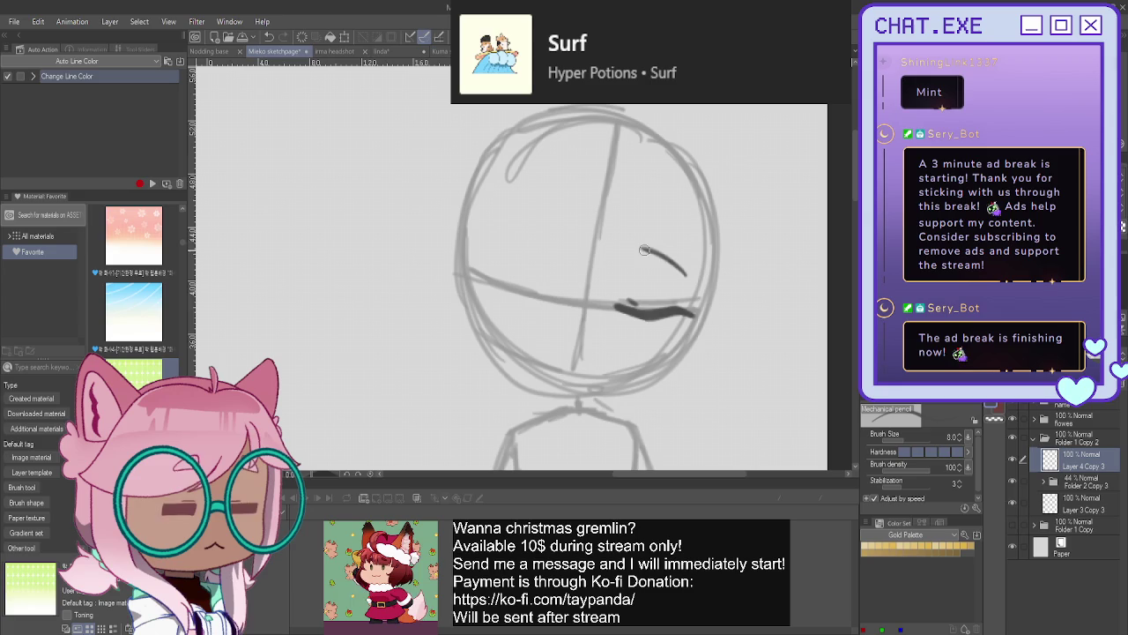
{"action": "left_click_drag", "start_coordinate": [557, 233], "coordinate": [505, 237]}
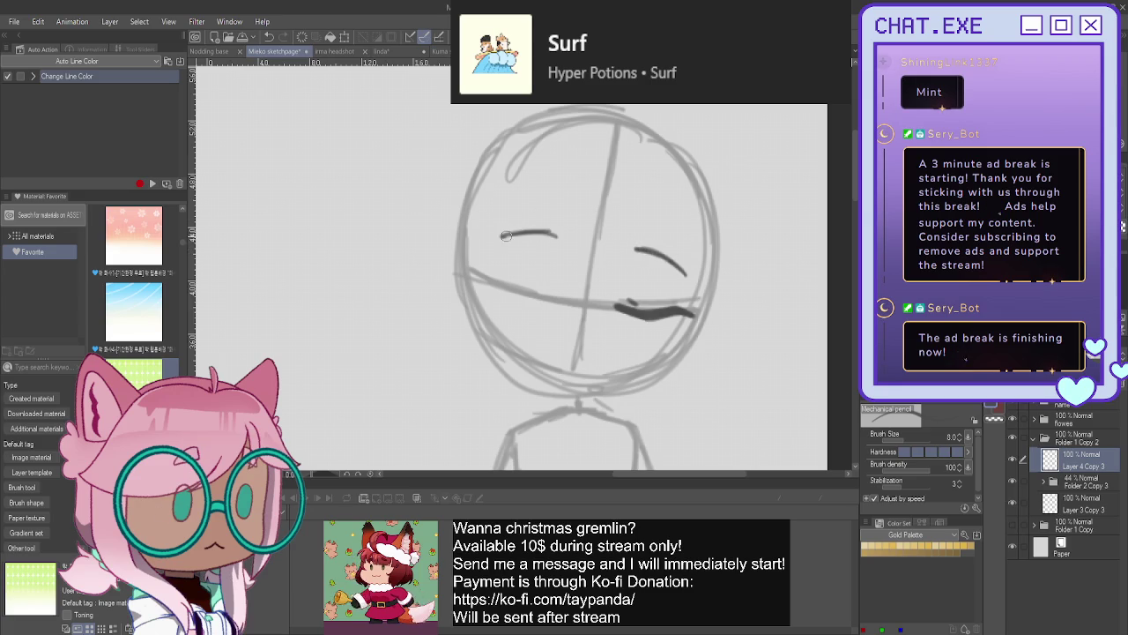
{"action": "mouse_move", "coordinate": [562, 304]}
{"action": "left_mouse_down"}
{"action": "mouse_move", "coordinate": [480, 284]}
{"action": "mouse_move", "coordinate": [536, 309]}
{"action": "left_mouse_up"}
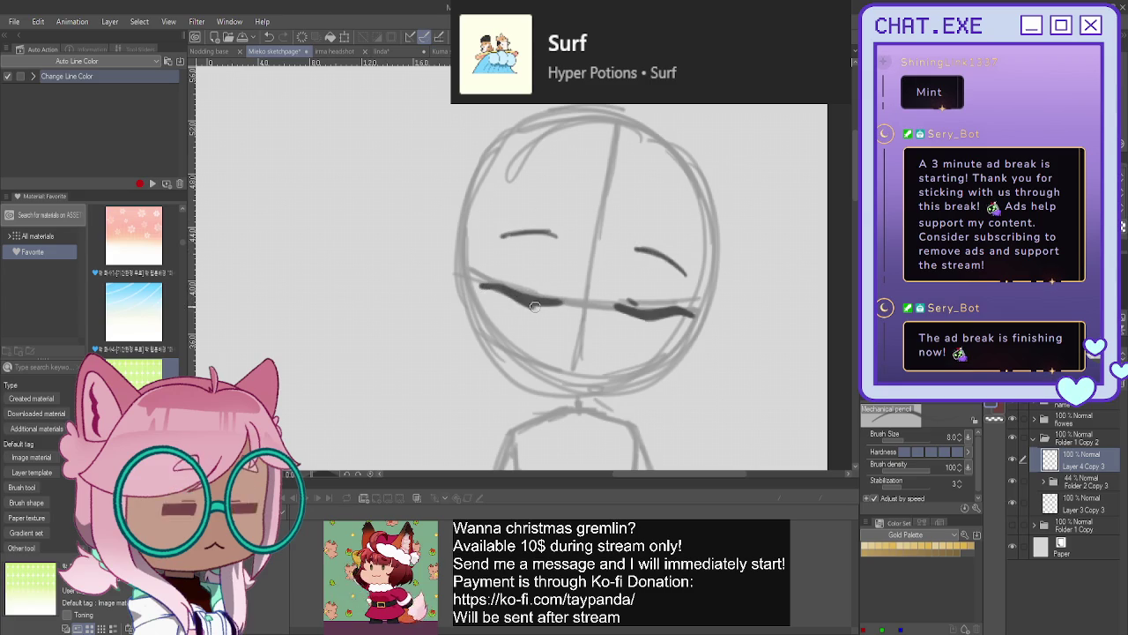
- Add a small mouth below the eyes, redrawing it after undoing the messy first attempt
{"action": "left_click", "coordinate": [602, 354]}
{"action": "left_click_drag", "start_coordinate": [566, 345], "coordinate": [611, 355]}
{"action": "key", "text": "ctrl+z"}
{"action": "key", "text": "ctrl+z"}
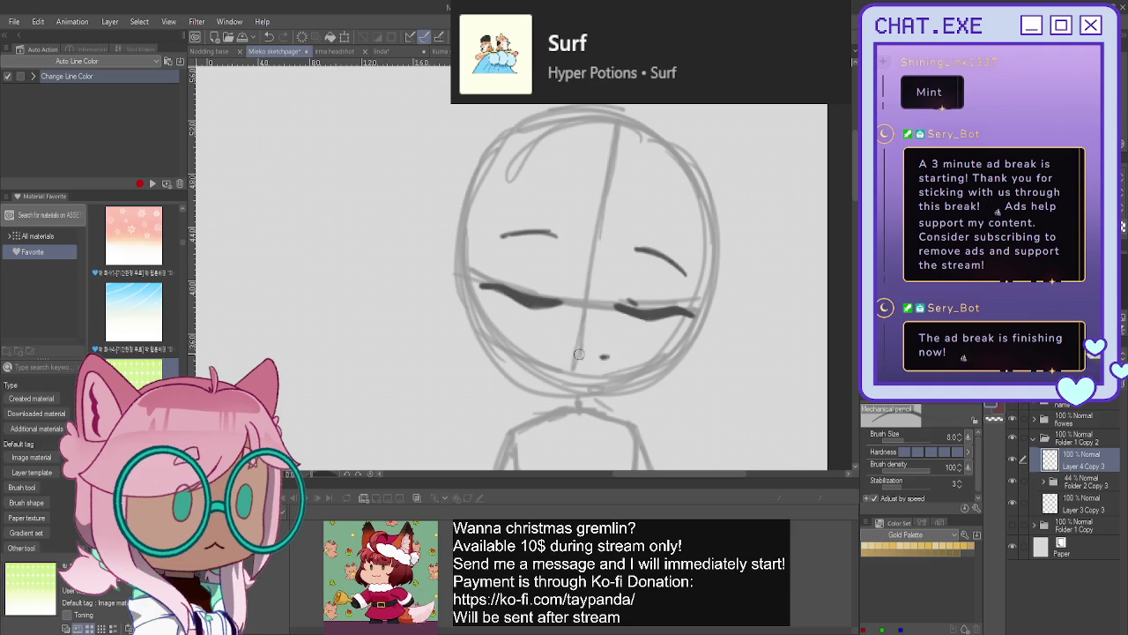
{"action": "mouse_move", "coordinate": [581, 354]}
{"action": "left_mouse_down"}
{"action": "mouse_move", "coordinate": [571, 355]}
{"action": "mouse_move", "coordinate": [598, 355]}
{"action": "mouse_move", "coordinate": [569, 354]}
{"action": "left_mouse_up"}
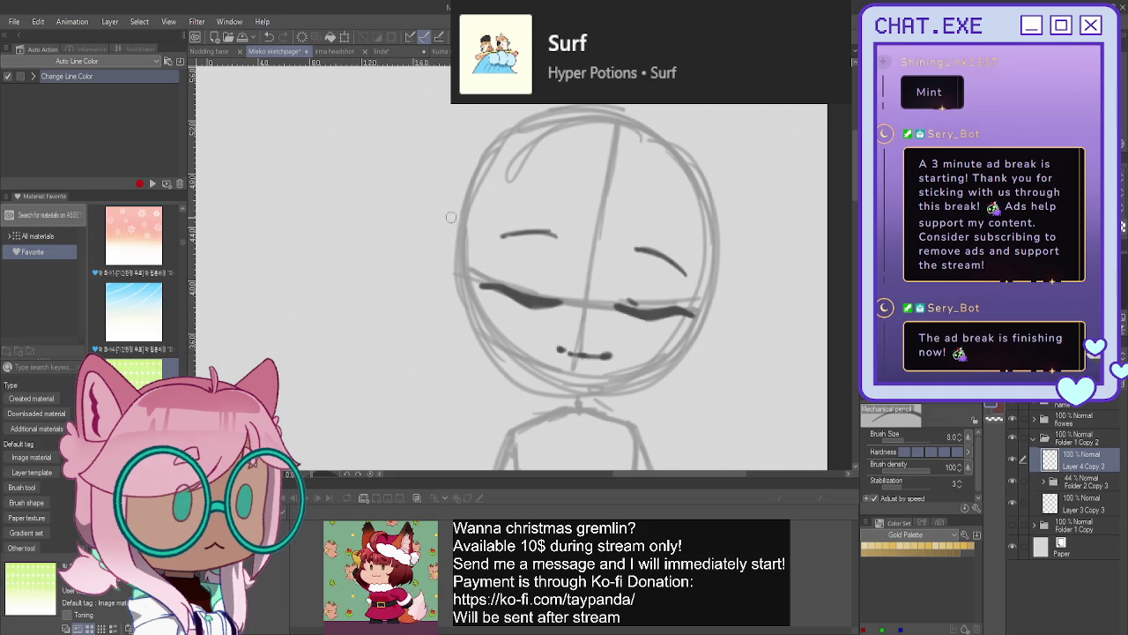
- Darken the left cheek and lower jaw outline of the head
{"action": "mouse_move", "coordinate": [466, 257]}
{"action": "left_mouse_down"}
{"action": "mouse_move", "coordinate": [547, 379]}
{"action": "mouse_move", "coordinate": [590, 392]}
{"action": "left_mouse_up"}
{"action": "mouse_move", "coordinate": [708, 214]}
{"action": "left_mouse_down"}
{"action": "mouse_move", "coordinate": [678, 362]}
{"action": "mouse_move", "coordinate": [595, 379]}
{"action": "left_mouse_up"}
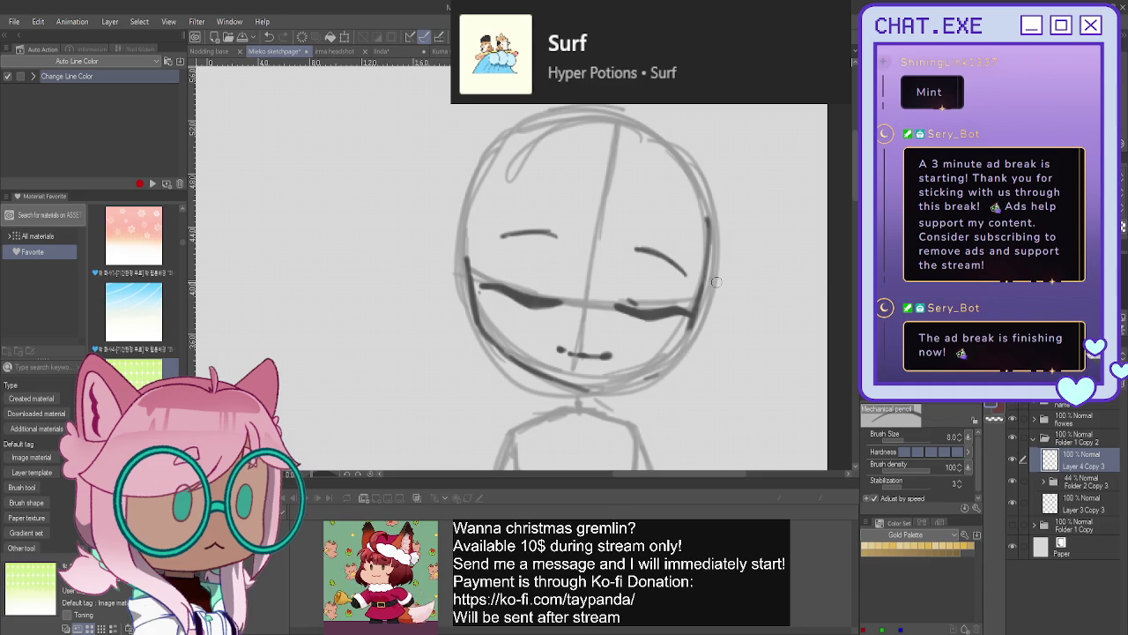
{"action": "key", "text": "ctrl+z"}
{"action": "key", "text": "ctrl+z"}
{"action": "mouse_move", "coordinate": [707, 189]}
{"action": "left_mouse_down"}
{"action": "mouse_move", "coordinate": [672, 366]}
{"action": "mouse_move", "coordinate": [564, 390]}
{"action": "mouse_move", "coordinate": [500, 354]}
{"action": "left_mouse_up"}
{"action": "mouse_move", "coordinate": [564, 387]}
{"action": "left_mouse_down"}
{"action": "mouse_move", "coordinate": [510, 357]}
{"action": "mouse_move", "coordinate": [474, 313]}
{"action": "mouse_move", "coordinate": [487, 342]}
{"action": "mouse_move", "coordinate": [544, 382]}
{"action": "left_mouse_up"}
- Trace the upper head outline on both sides, connect the left cheek to the chin, and erase the dark upper-right line
{"action": "key", "text": "ctrl+z"}
{"action": "key", "text": "ctrl+z"}
{"action": "key", "text": "ctrl+z"}
{"action": "key", "text": "ctrl+z"}
{"action": "mouse_move", "coordinate": [469, 318]}
{"action": "left_mouse_down"}
{"action": "mouse_move", "coordinate": [473, 298]}
{"action": "mouse_move", "coordinate": [487, 341]}
{"action": "mouse_move", "coordinate": [564, 388]}
{"action": "left_mouse_up"}
{"action": "mouse_move", "coordinate": [503, 352]}
{"action": "left_mouse_down"}
{"action": "mouse_move", "coordinate": [573, 390]}
{"action": "mouse_move", "coordinate": [559, 385]}
{"action": "left_mouse_up"}
{"action": "mouse_move", "coordinate": [467, 261]}
{"action": "left_mouse_down"}
{"action": "mouse_move", "coordinate": [480, 330]}
{"action": "mouse_move", "coordinate": [476, 323]}
{"action": "left_mouse_up"}
{"action": "left_click_drag", "start_coordinate": [681, 152], "coordinate": [709, 240]}
{"action": "left_click_drag", "start_coordinate": [685, 161], "coordinate": [708, 234]}
{"action": "left_click_drag", "start_coordinate": [665, 141], "coordinate": [707, 233]}
{"action": "left_click_drag", "start_coordinate": [518, 140], "coordinate": [477, 205]}
{"action": "left_click_drag", "start_coordinate": [494, 161], "coordinate": [465, 257]}
{"action": "left_click_drag", "start_coordinate": [467, 205], "coordinate": [476, 326]}
{"action": "left_click_drag", "start_coordinate": [473, 283], "coordinate": [489, 348]}
{"action": "key", "text": "ctrl+z"}
{"action": "mouse_move", "coordinate": [471, 266]}
{"action": "left_mouse_down"}
{"action": "mouse_move", "coordinate": [476, 335]}
{"action": "mouse_move", "coordinate": [499, 356]}
{"action": "left_mouse_up"}
{"action": "left_click_drag", "start_coordinate": [474, 314], "coordinate": [492, 351]}
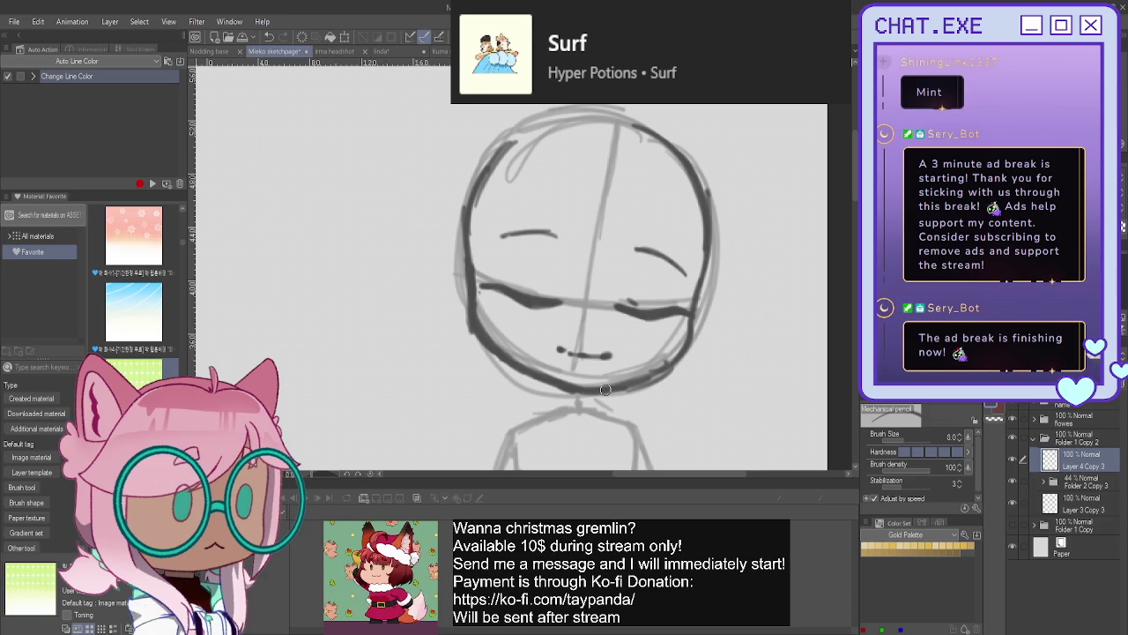
{"action": "mouse_move", "coordinate": [703, 233]}
{"action": "left_mouse_down"}
{"action": "mouse_move", "coordinate": [635, 128]}
{"action": "mouse_move", "coordinate": [697, 164]}
{"action": "left_mouse_up"}
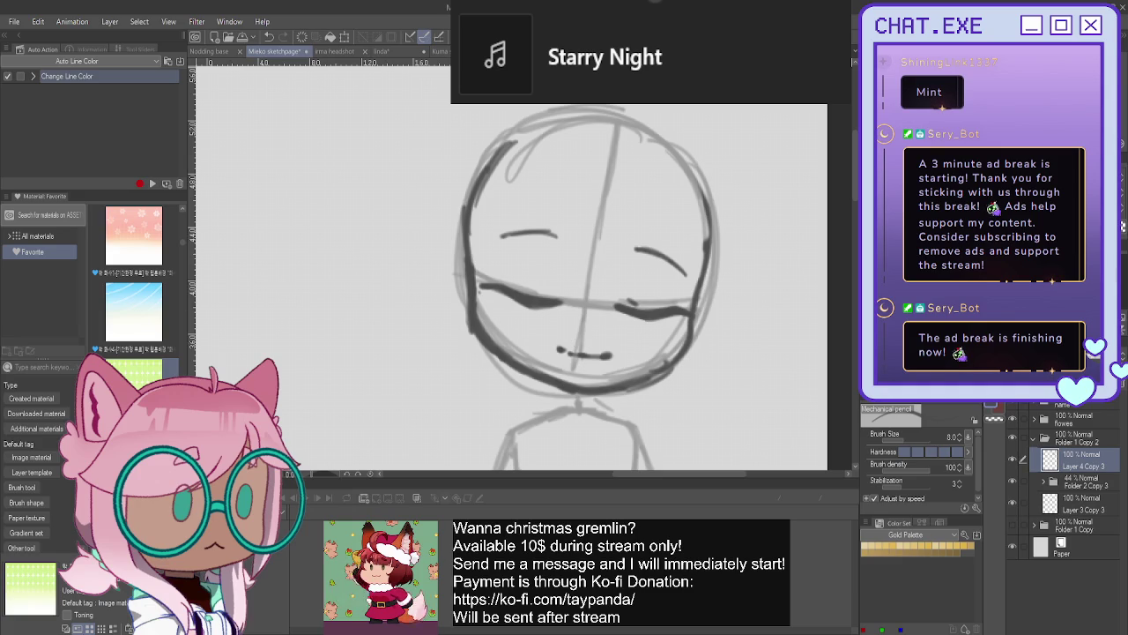
- Draw a ruffled collar with a round pendant bow under the chin and darken the torso's right edge
{"action": "left_click_drag", "start_coordinate": [582, 265], "coordinate": [632, 156]}
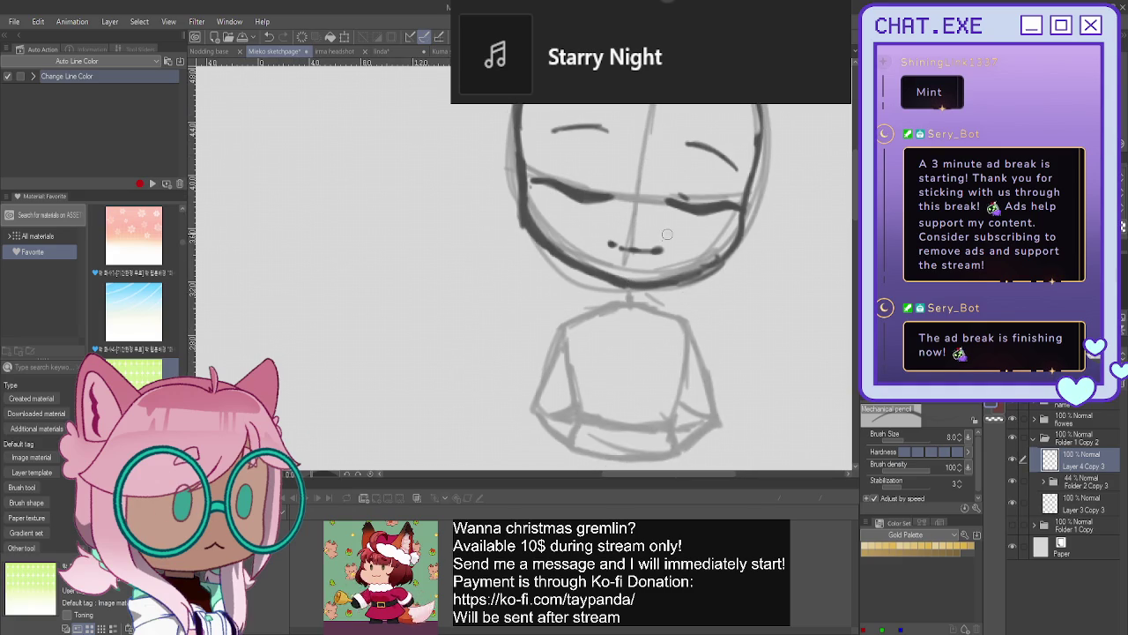
{"action": "mouse_move", "coordinate": [651, 297]}
{"action": "left_mouse_down"}
{"action": "mouse_move", "coordinate": [608, 285]}
{"action": "mouse_move", "coordinate": [604, 305]}
{"action": "mouse_move", "coordinate": [640, 309]}
{"action": "mouse_move", "coordinate": [644, 345]}
{"action": "mouse_move", "coordinate": [632, 353]}
{"action": "left_mouse_up"}
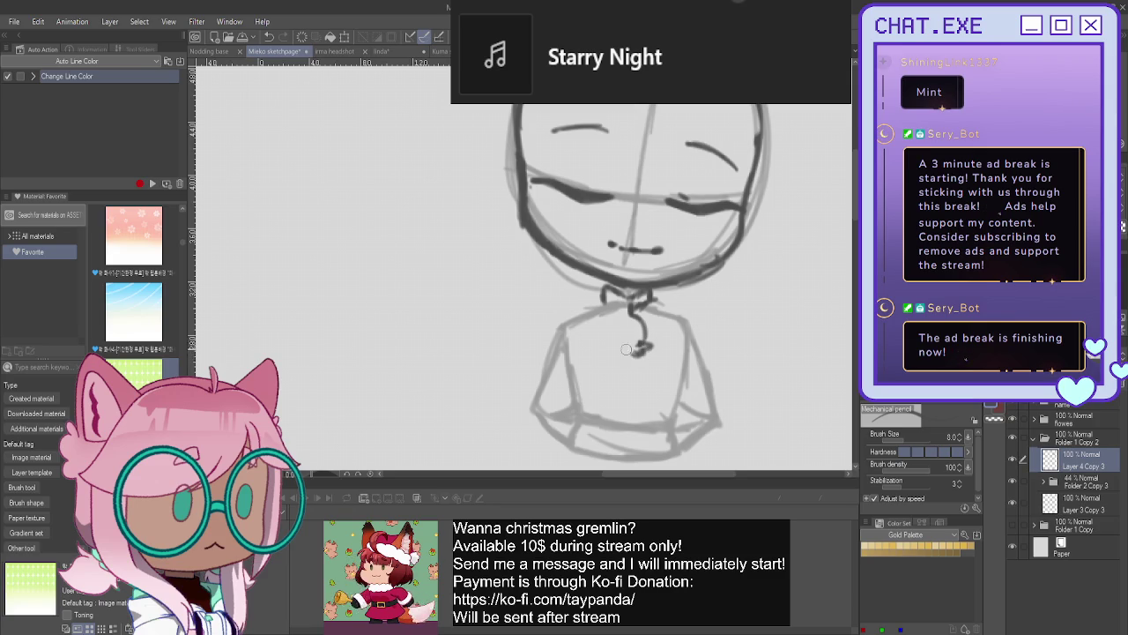
{"action": "mouse_move", "coordinate": [604, 338]}
{"action": "left_mouse_down"}
{"action": "mouse_move", "coordinate": [645, 353]}
{"action": "mouse_move", "coordinate": [616, 328]}
{"action": "mouse_move", "coordinate": [628, 351]}
{"action": "mouse_move", "coordinate": [621, 313]}
{"action": "mouse_move", "coordinate": [631, 327]}
{"action": "mouse_move", "coordinate": [603, 336]}
{"action": "left_mouse_up"}
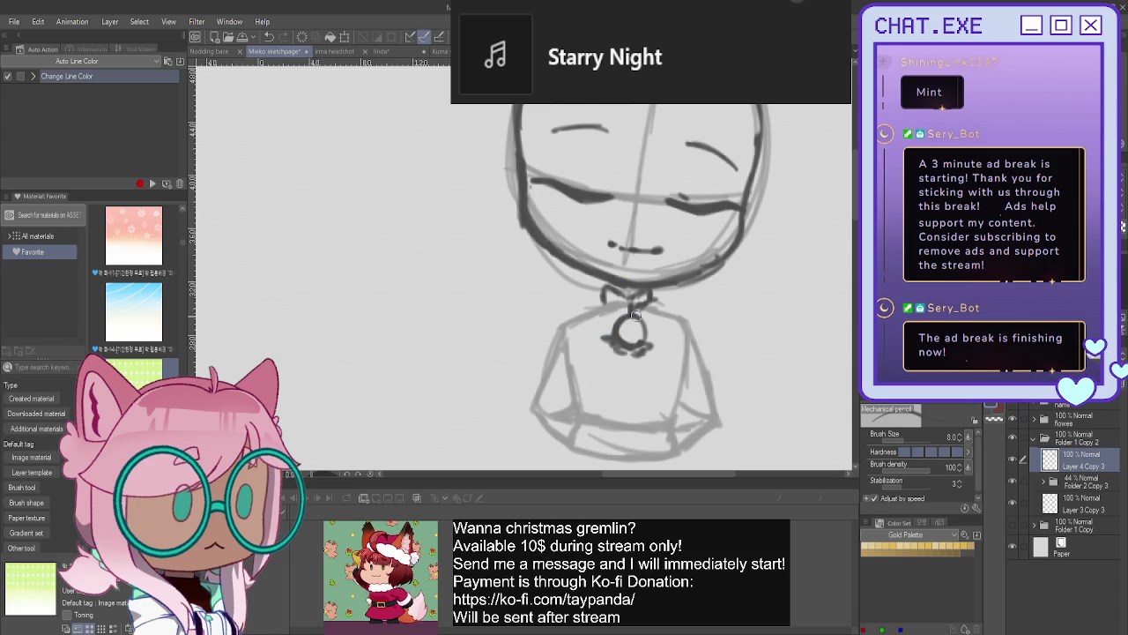
{"action": "mouse_move", "coordinate": [647, 328]}
{"action": "left_mouse_down"}
{"action": "mouse_move", "coordinate": [614, 325]}
{"action": "mouse_move", "coordinate": [610, 337]}
{"action": "mouse_move", "coordinate": [603, 298]}
{"action": "mouse_move", "coordinate": [591, 293]}
{"action": "mouse_move", "coordinate": [557, 313]}
{"action": "mouse_move", "coordinate": [584, 324]}
{"action": "mouse_move", "coordinate": [677, 312]}
{"action": "mouse_move", "coordinate": [686, 324]}
{"action": "mouse_move", "coordinate": [650, 337]}
{"action": "mouse_move", "coordinate": [696, 344]}
{"action": "mouse_move", "coordinate": [711, 376]}
{"action": "left_mouse_up"}
{"action": "mouse_move", "coordinate": [693, 335]}
{"action": "left_mouse_down"}
{"action": "mouse_move", "coordinate": [719, 430]}
{"action": "mouse_move", "coordinate": [690, 448]}
{"action": "left_mouse_up"}
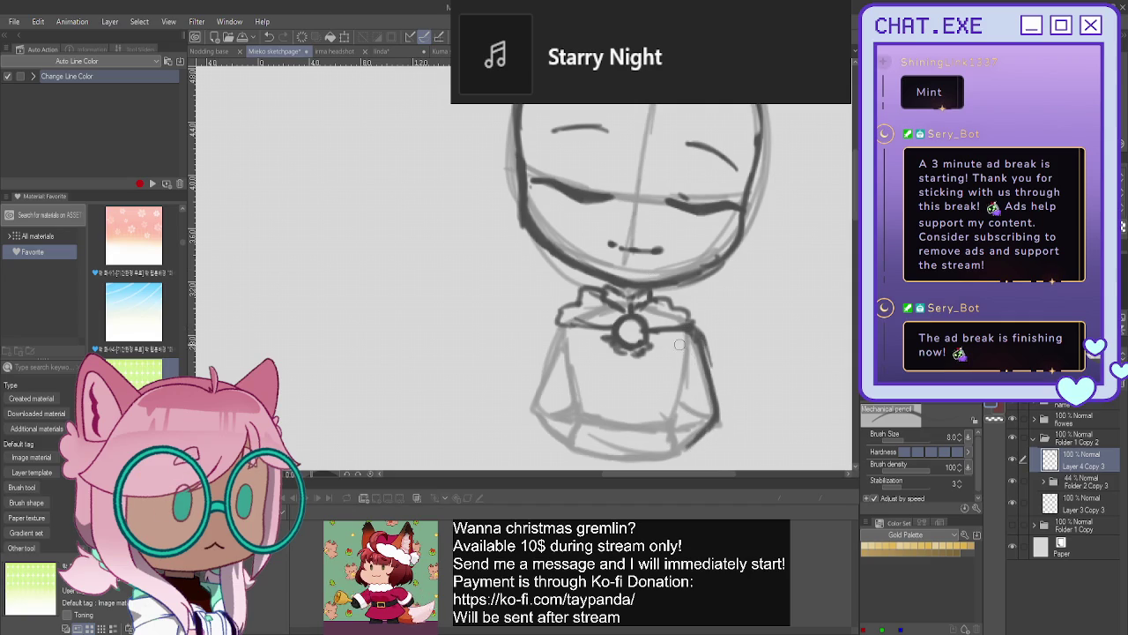
- Sketch the right and left arm lines down both sides of the body
{"action": "mouse_move", "coordinate": [670, 338]}
{"action": "left_mouse_down"}
{"action": "mouse_move", "coordinate": [688, 379]}
{"action": "mouse_move", "coordinate": [670, 390]}
{"action": "mouse_move", "coordinate": [691, 409]}
{"action": "mouse_move", "coordinate": [702, 458]}
{"action": "left_mouse_up"}
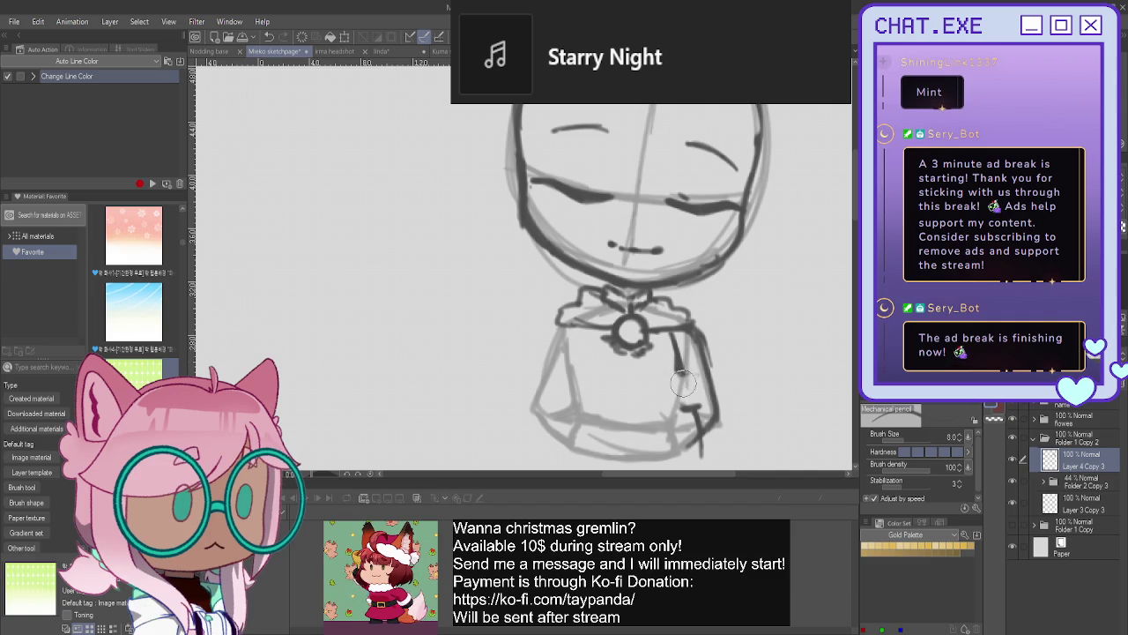
{"action": "left_click_drag", "start_coordinate": [680, 363], "coordinate": [702, 430]}
{"action": "left_click_drag", "start_coordinate": [691, 387], "coordinate": [704, 436]}
{"action": "left_click_drag", "start_coordinate": [680, 365], "coordinate": [690, 462]}
{"action": "left_click_drag", "start_coordinate": [693, 323], "coordinate": [719, 466]}
{"action": "mouse_move", "coordinate": [563, 321]}
{"action": "left_mouse_down"}
{"action": "mouse_move", "coordinate": [536, 393]}
{"action": "mouse_move", "coordinate": [533, 462]}
{"action": "left_mouse_up"}
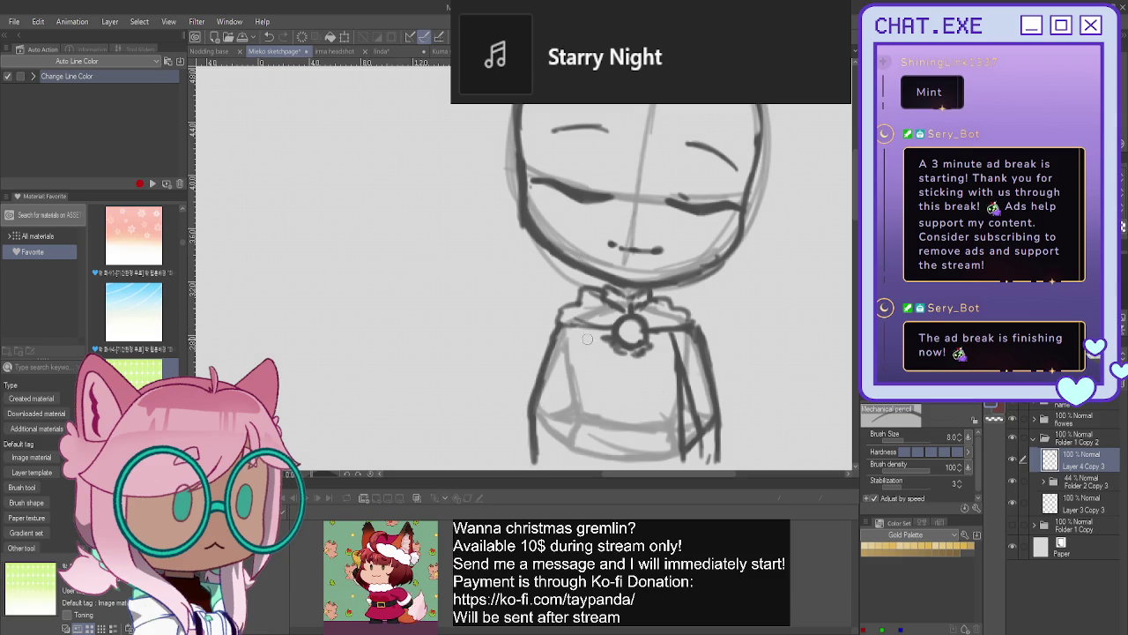
{"action": "left_click_drag", "start_coordinate": [584, 334], "coordinate": [561, 463]}
{"action": "left_click_drag", "start_coordinate": [580, 355], "coordinate": [579, 463]}
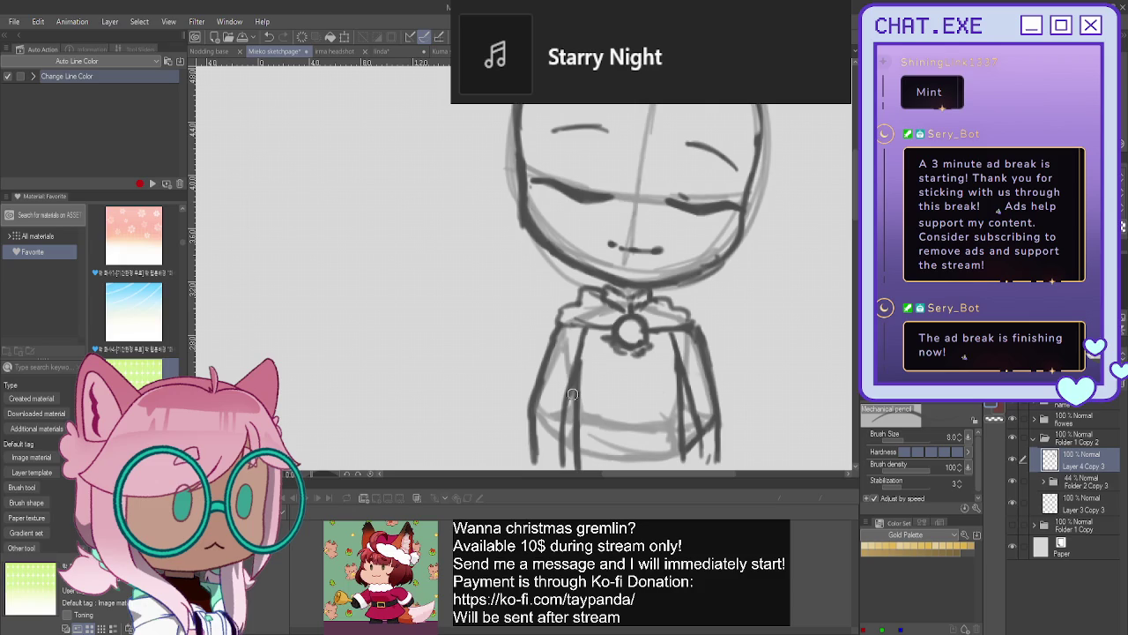
- Draw vertical fold lines down the torso with a boxy detail under the pendant, erasing and redrawing some
{"action": "left_click_drag", "start_coordinate": [647, 356], "coordinate": [646, 379]}
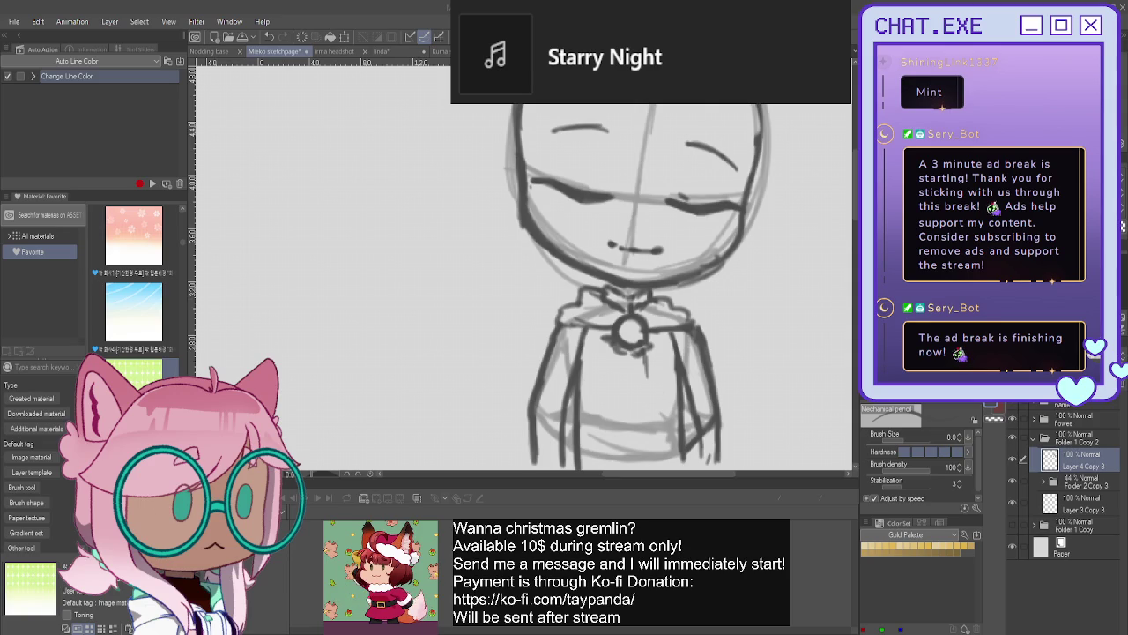
{"action": "left_click_drag", "start_coordinate": [648, 357], "coordinate": [649, 467]}
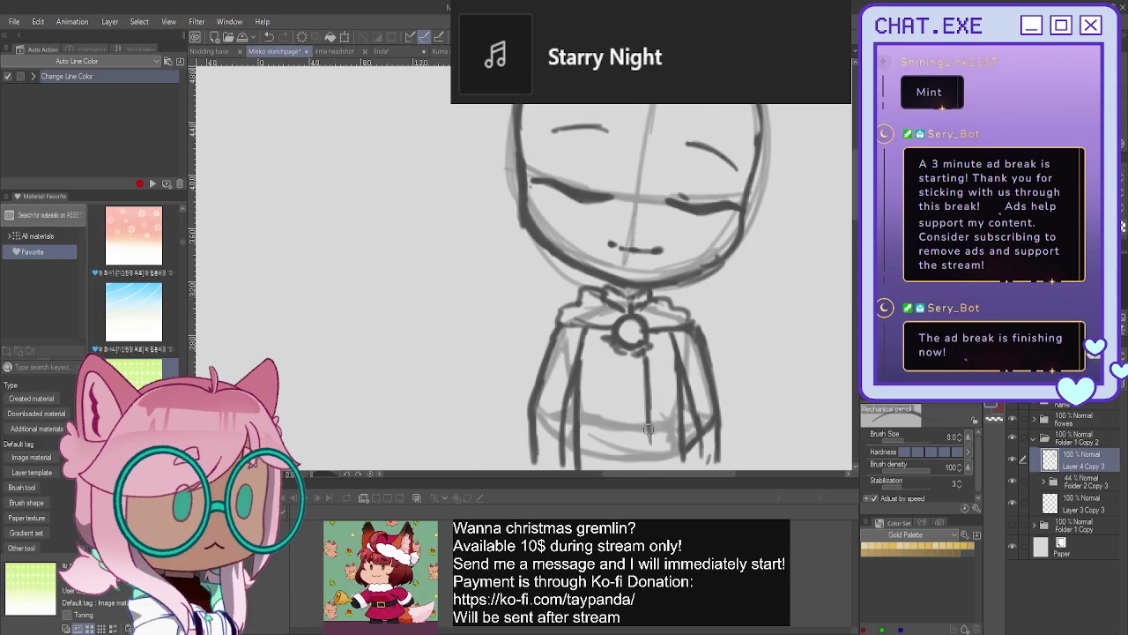
{"action": "left_click_drag", "start_coordinate": [618, 350], "coordinate": [613, 462]}
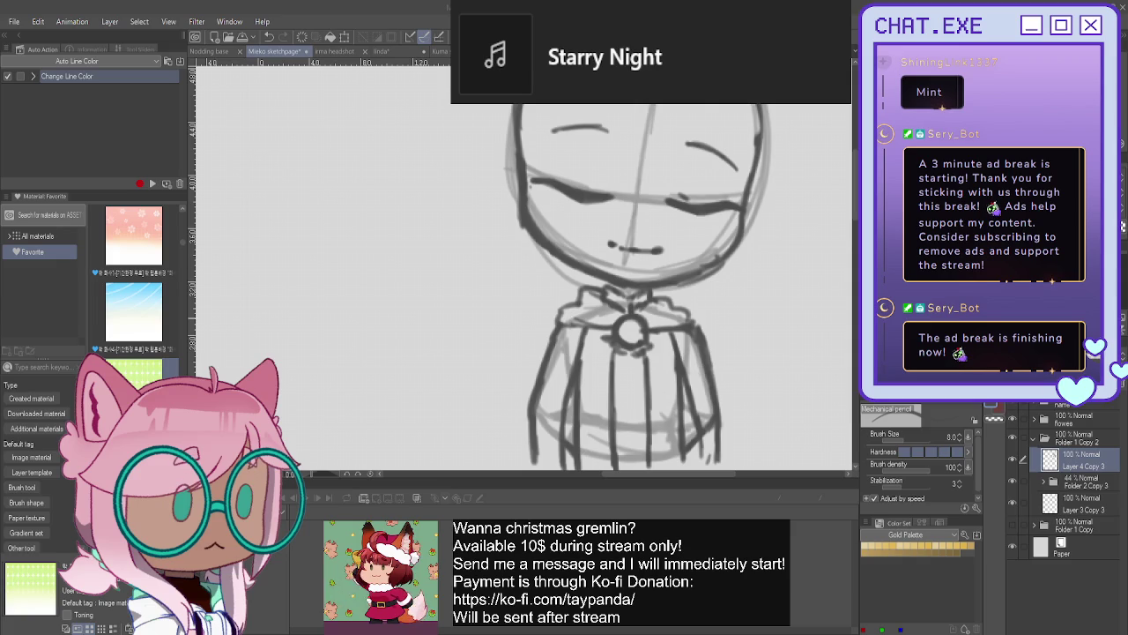
{"action": "mouse_move", "coordinate": [648, 377]}
{"action": "left_mouse_down"}
{"action": "mouse_move", "coordinate": [646, 440]}
{"action": "mouse_move", "coordinate": [619, 402]}
{"action": "mouse_move", "coordinate": [612, 467]}
{"action": "left_mouse_up"}
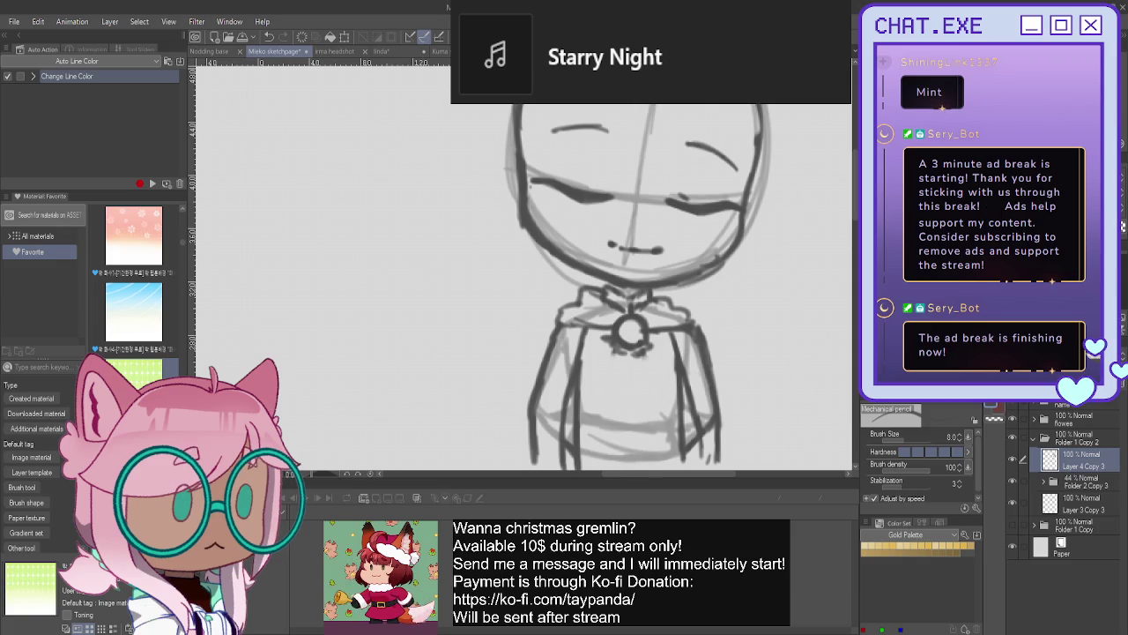
{"action": "left_click_drag", "start_coordinate": [661, 315], "coordinate": [660, 461]}
{"action": "left_click_drag", "start_coordinate": [598, 329], "coordinate": [597, 471]}
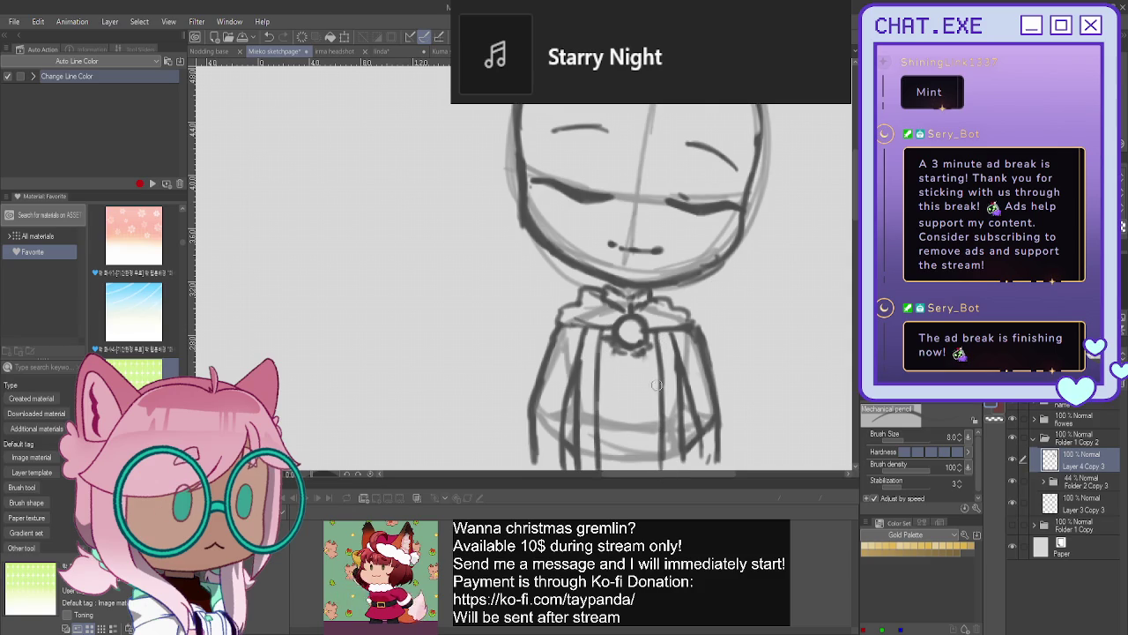
{"action": "mouse_move", "coordinate": [660, 371]}
{"action": "left_mouse_down"}
{"action": "mouse_move", "coordinate": [601, 367]}
{"action": "mouse_move", "coordinate": [642, 364]}
{"action": "mouse_move", "coordinate": [621, 377]}
{"action": "mouse_move", "coordinate": [608, 370]}
{"action": "mouse_move", "coordinate": [631, 403]}
{"action": "left_mouse_up"}
{"action": "mouse_move", "coordinate": [631, 349]}
{"action": "left_mouse_down"}
{"action": "mouse_move", "coordinate": [630, 439]}
{"action": "mouse_move", "coordinate": [641, 436]}
{"action": "mouse_move", "coordinate": [626, 466]}
{"action": "left_mouse_up"}
{"action": "mouse_move", "coordinate": [629, 425]}
{"action": "left_mouse_down"}
{"action": "mouse_move", "coordinate": [631, 445]}
{"action": "mouse_move", "coordinate": [622, 398]}
{"action": "mouse_move", "coordinate": [594, 409]}
{"action": "left_mouse_up"}
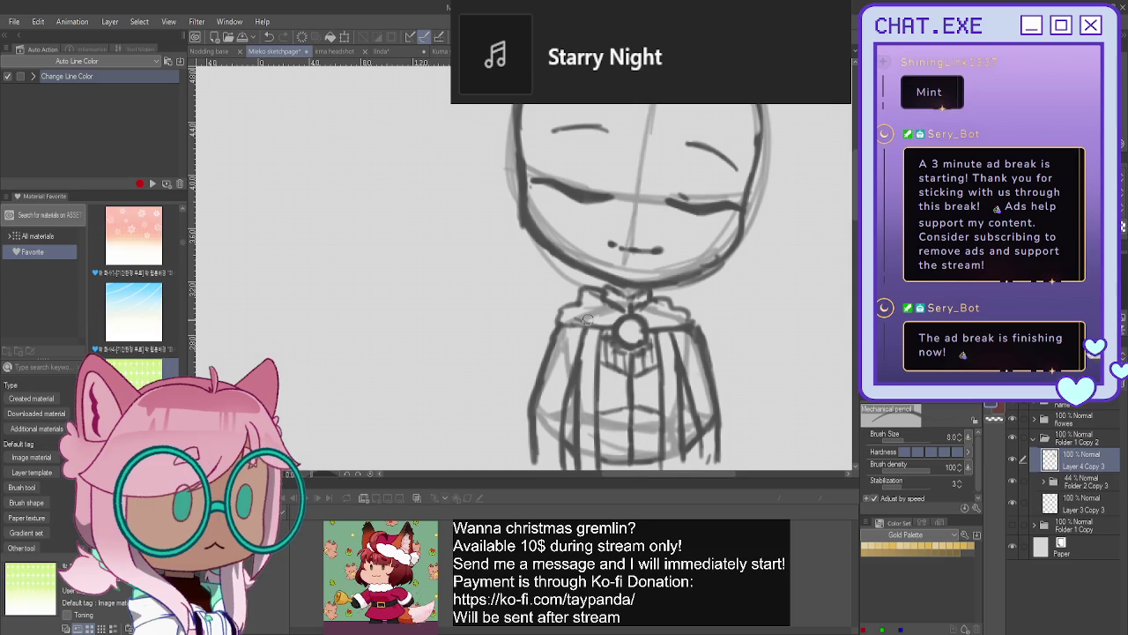
{"action": "left_click_drag", "start_coordinate": [630, 381], "coordinate": [631, 413]}
{"action": "scroll", "coordinate": [587, 356], "scroll_direction": "down", "scroll_amount": 3}
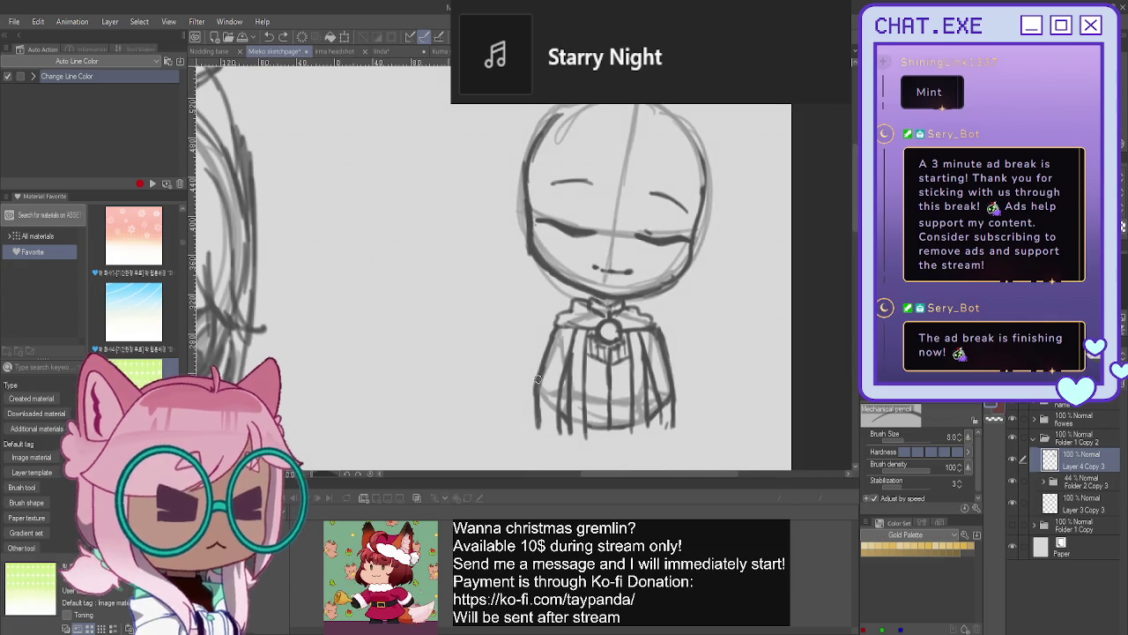
- On a new layer, sketch hair strands on top of the head and a bang sweeping toward the right eye
{"action": "scroll", "coordinate": [743, 268], "scroll_direction": "up", "scroll_amount": 2}
{"action": "scroll", "coordinate": [493, 282], "scroll_direction": "up", "scroll_amount": 2}
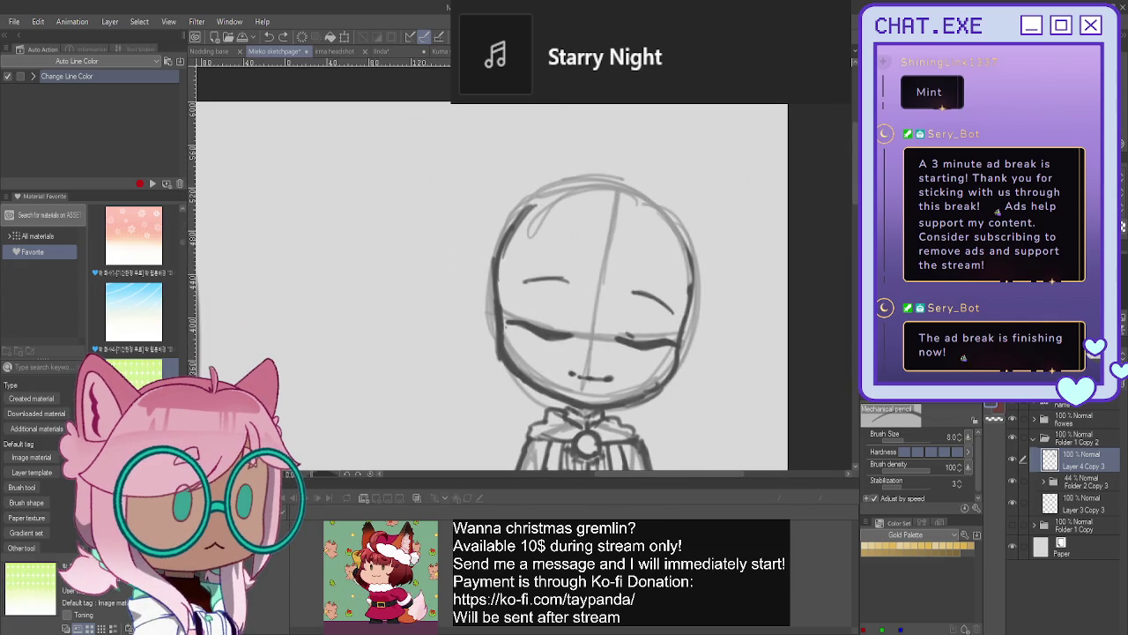
{"action": "key", "text": "ctrl+shift+n"}
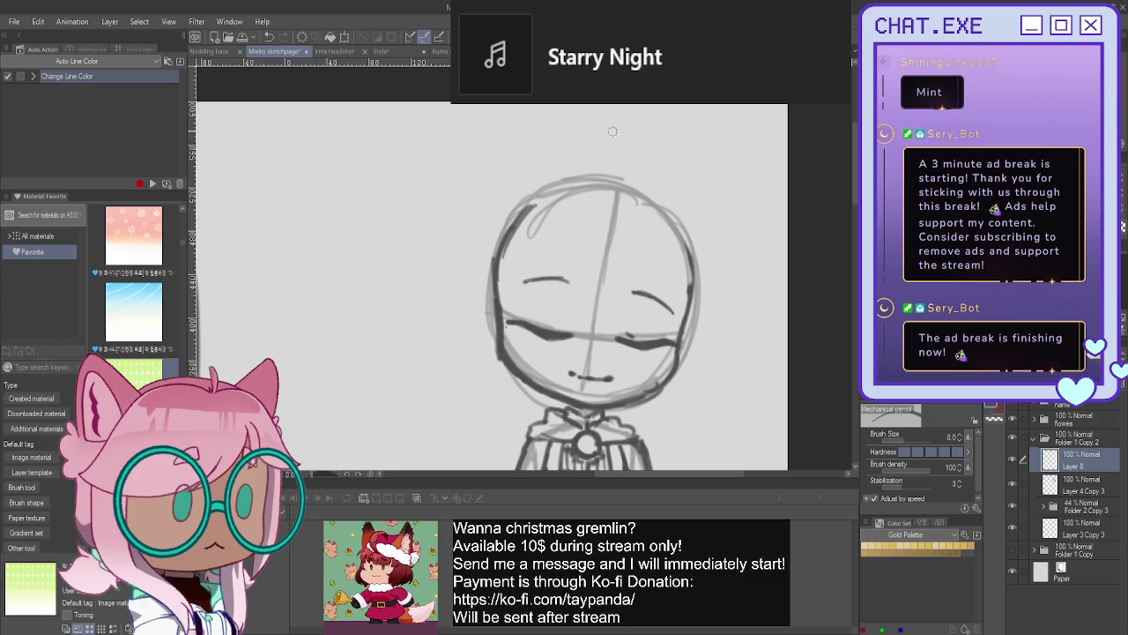
{"action": "mouse_move", "coordinate": [562, 164]}
{"action": "left_mouse_down"}
{"action": "mouse_move", "coordinate": [583, 172]}
{"action": "mouse_move", "coordinate": [626, 160]}
{"action": "mouse_move", "coordinate": [670, 192]}
{"action": "mouse_move", "coordinate": [698, 184]}
{"action": "left_mouse_up"}
{"action": "mouse_move", "coordinate": [592, 180]}
{"action": "left_mouse_down"}
{"action": "mouse_move", "coordinate": [614, 176]}
{"action": "mouse_move", "coordinate": [559, 168]}
{"action": "mouse_move", "coordinate": [515, 195]}
{"action": "mouse_move", "coordinate": [483, 269]}
{"action": "left_mouse_up"}
{"action": "left_click_drag", "start_coordinate": [534, 228], "coordinate": [524, 369]}
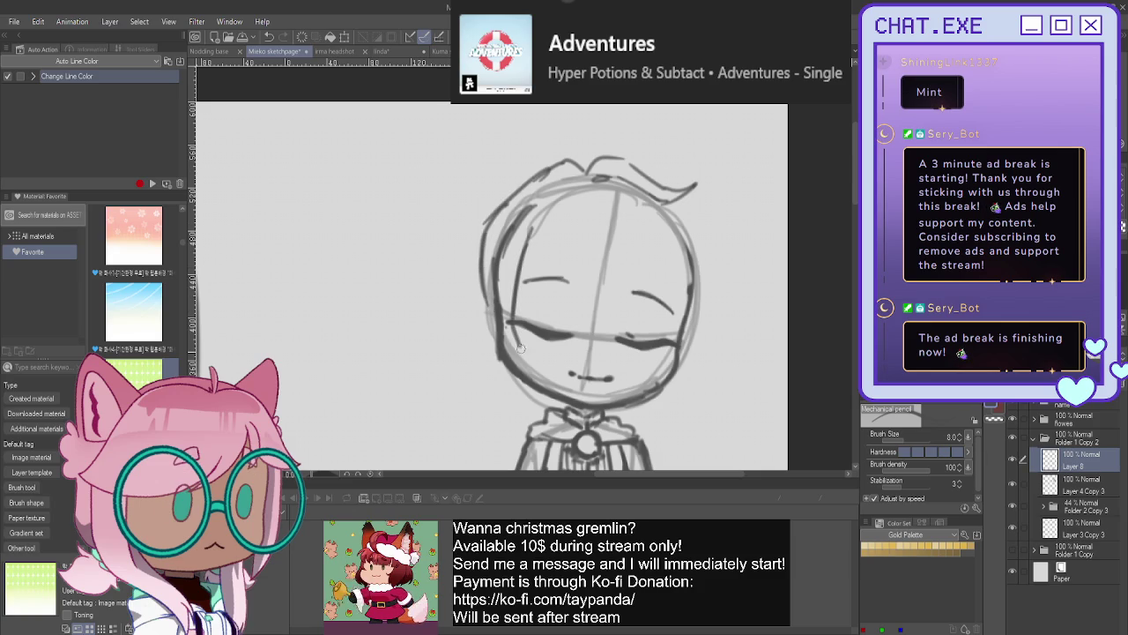
{"action": "key", "text": "ctrl+z"}
{"action": "key", "text": "ctrl+z"}
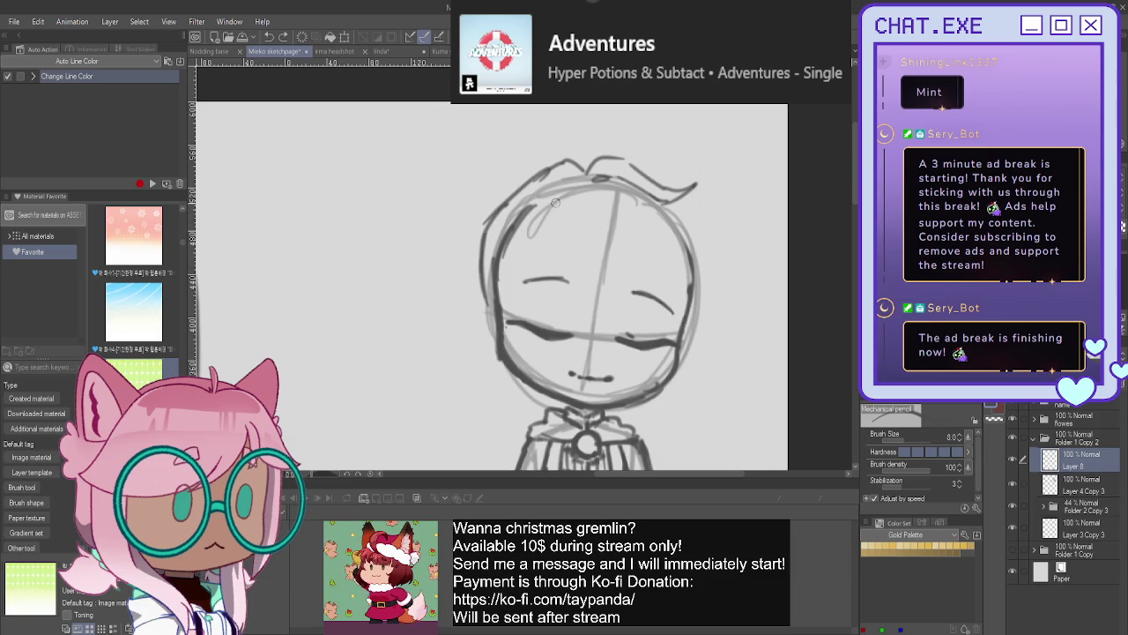
{"action": "mouse_move", "coordinate": [573, 225]}
{"action": "left_mouse_down"}
{"action": "mouse_move", "coordinate": [617, 310]}
{"action": "mouse_move", "coordinate": [677, 331]}
{"action": "left_mouse_up"}
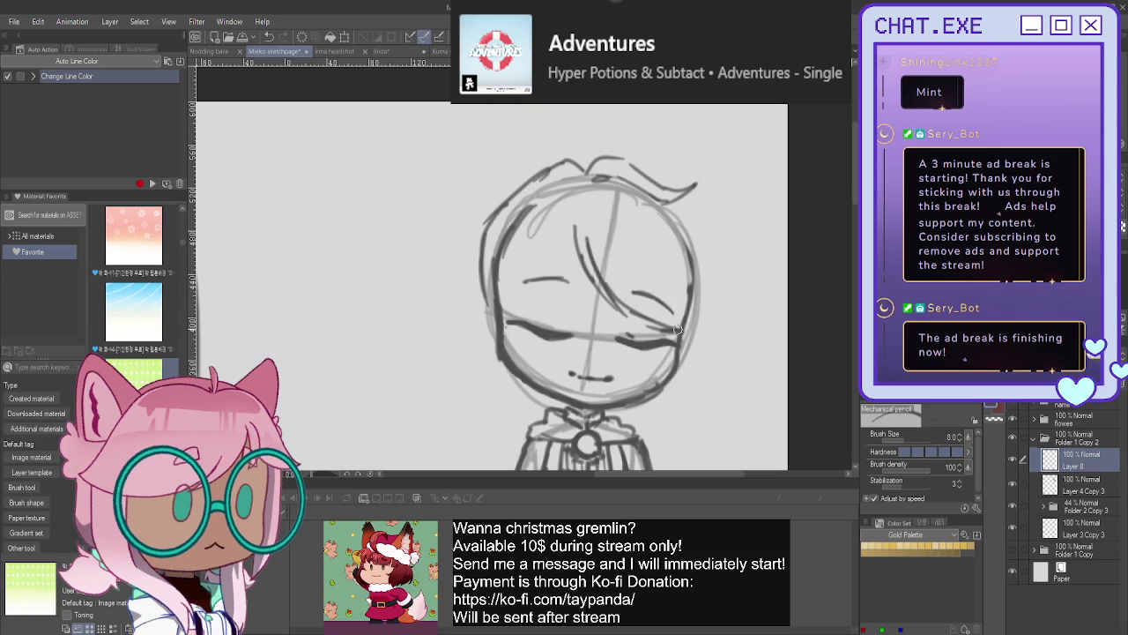
{"action": "left_click_drag", "start_coordinate": [586, 238], "coordinate": [666, 313]}
{"action": "mouse_move", "coordinate": [619, 272]}
{"action": "left_mouse_down"}
{"action": "mouse_move", "coordinate": [696, 333]}
{"action": "mouse_move", "coordinate": [684, 329]}
{"action": "left_mouse_up"}
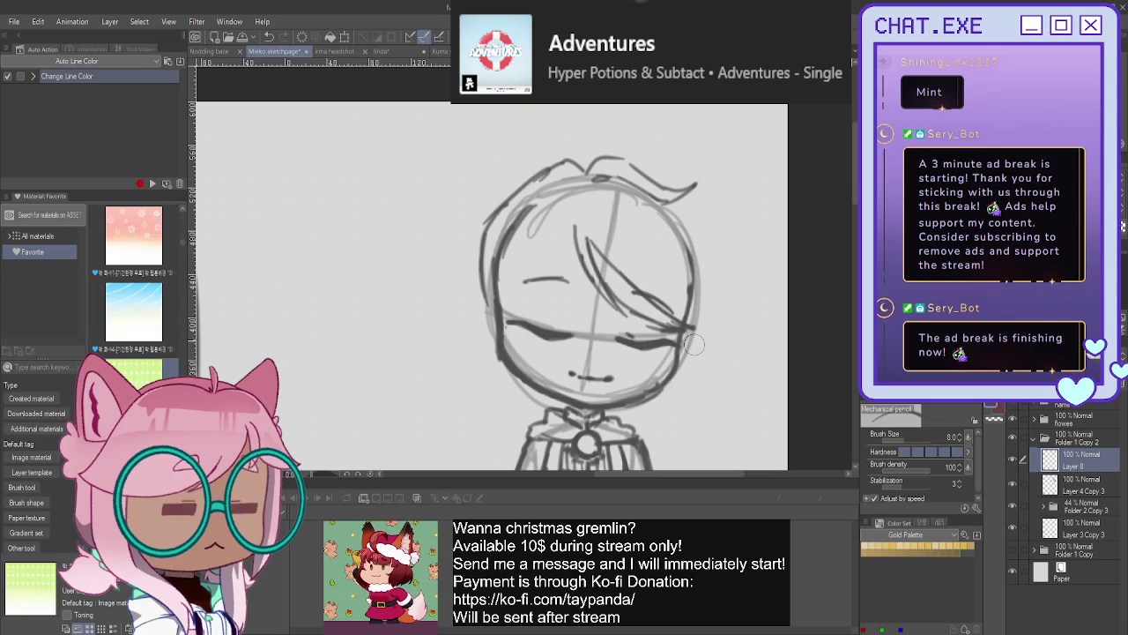
- Draw hair down the right side of the face past the jaw and a diagonal bang below the forehead
{"action": "left_click_drag", "start_coordinate": [677, 290], "coordinate": [681, 381]}
{"action": "left_click_drag", "start_coordinate": [679, 319], "coordinate": [663, 411]}
{"action": "mouse_move", "coordinate": [698, 266]}
{"action": "left_mouse_down"}
{"action": "mouse_move", "coordinate": [693, 359]}
{"action": "mouse_move", "coordinate": [675, 401]}
{"action": "mouse_move", "coordinate": [656, 412]}
{"action": "left_mouse_up"}
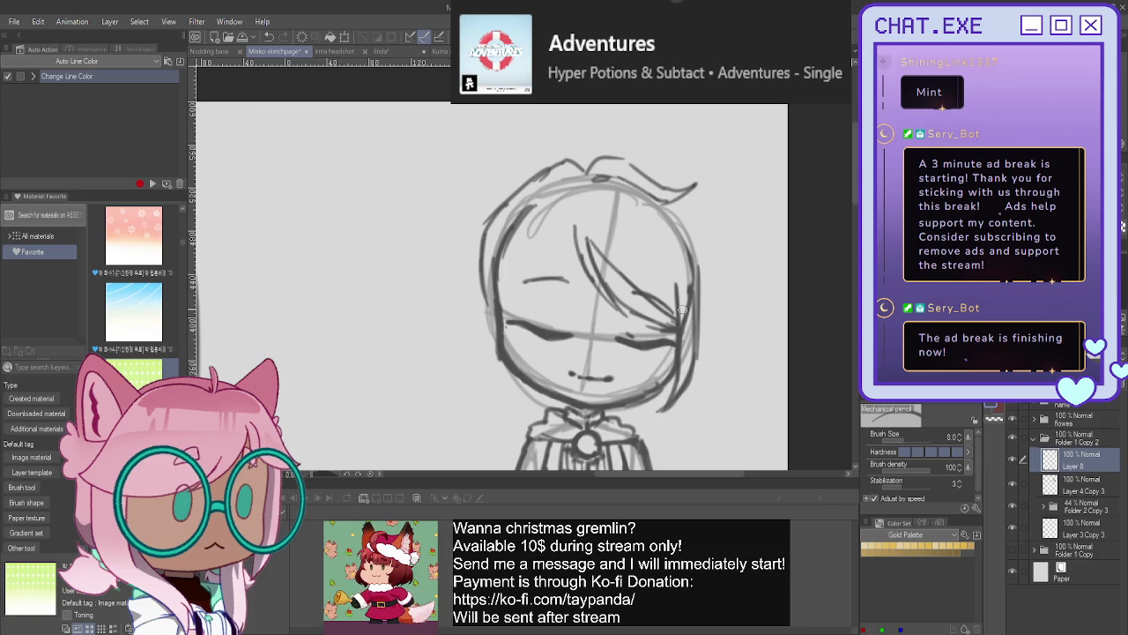
{"action": "left_click_drag", "start_coordinate": [691, 264], "coordinate": [693, 331]}
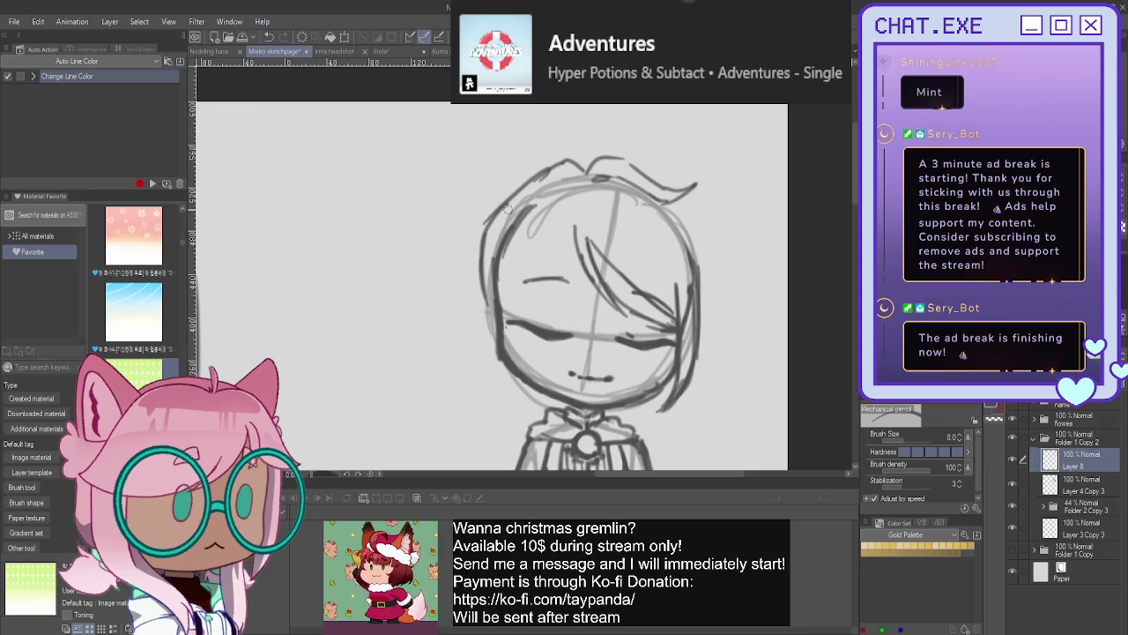
{"action": "left_click_drag", "start_coordinate": [619, 307], "coordinate": [667, 334]}
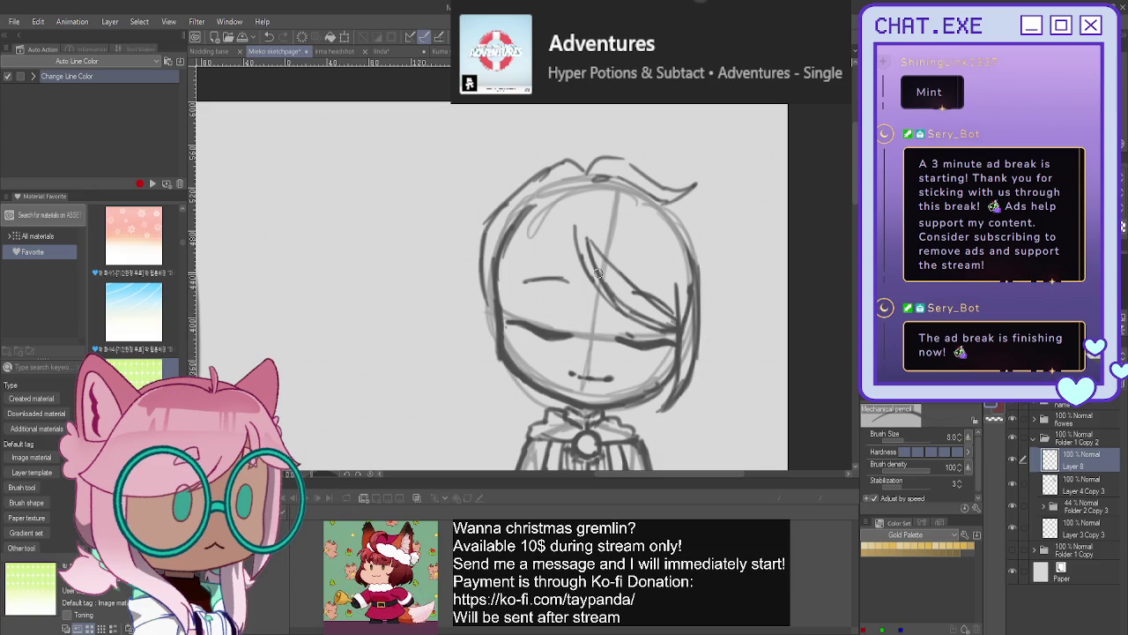
{"action": "left_click_drag", "start_coordinate": [573, 216], "coordinate": [536, 301]}
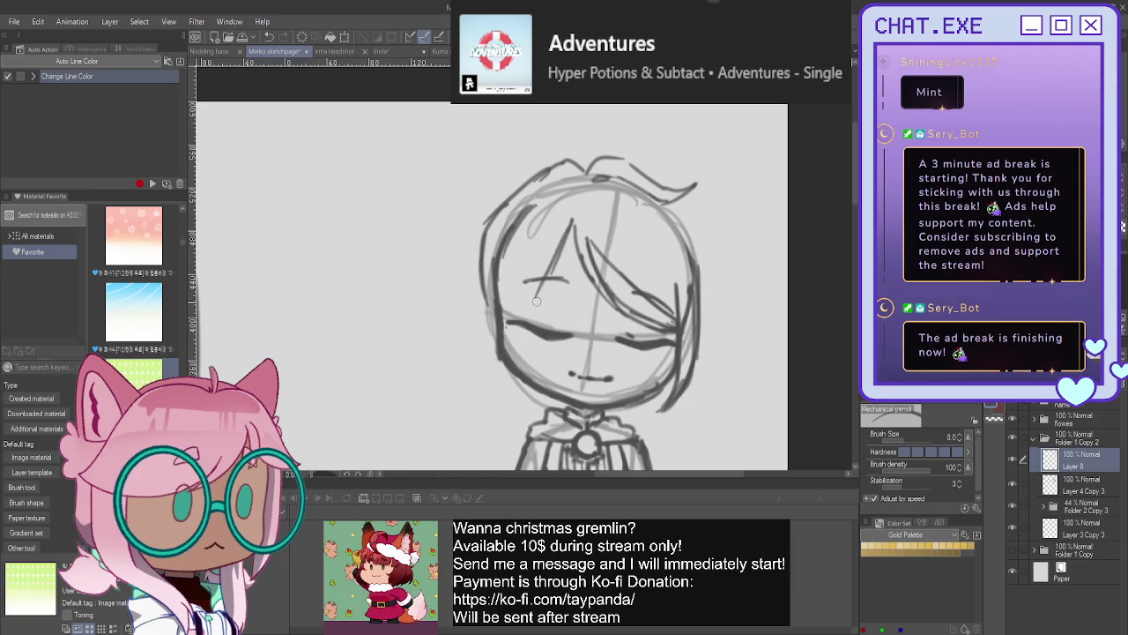
{"action": "key", "text": "ctrl+z"}
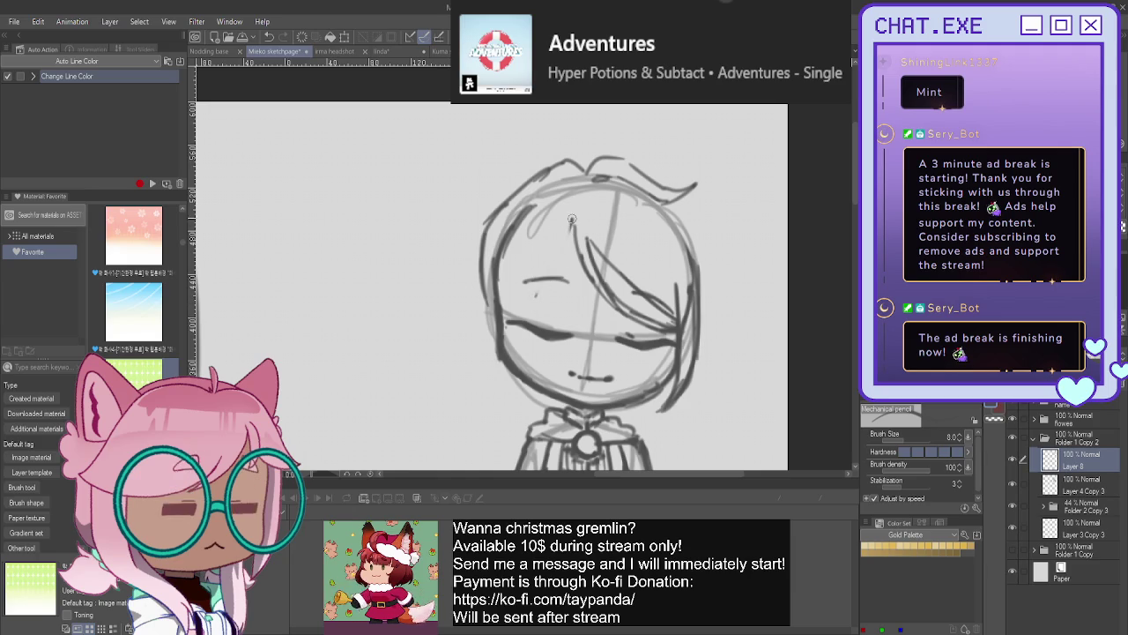
{"action": "left_click_drag", "start_coordinate": [570, 222], "coordinate": [525, 291]}
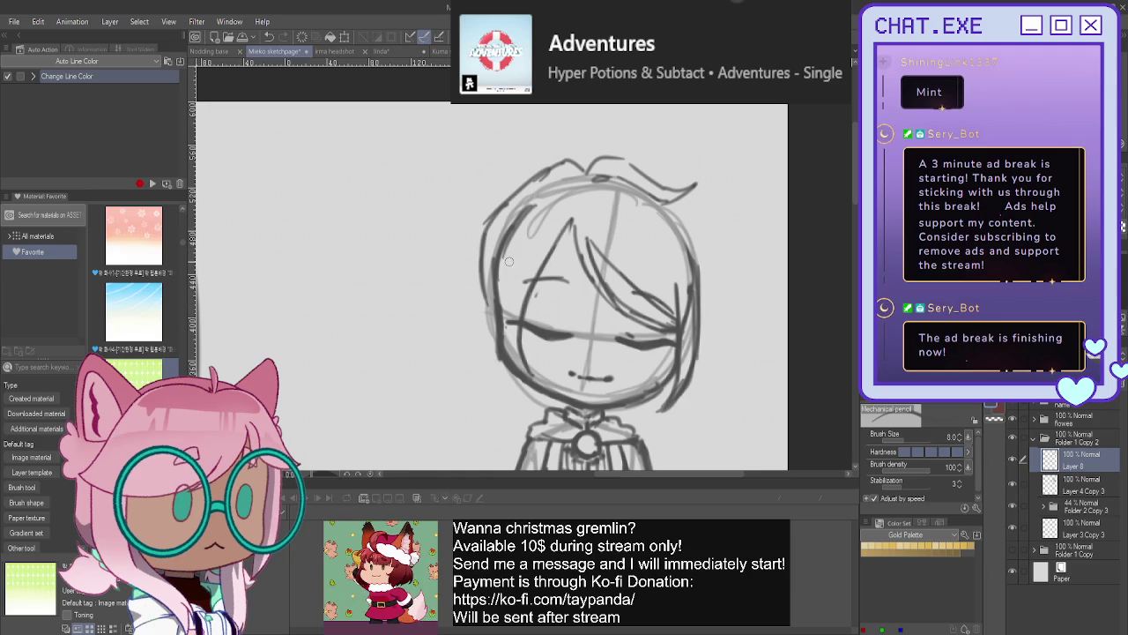
- Add left-side hair down the head, a curving right lock with hair tips, and an upper-right strand
{"action": "mouse_move", "coordinate": [509, 222]}
{"action": "left_mouse_down"}
{"action": "mouse_move", "coordinate": [490, 321]}
{"action": "mouse_move", "coordinate": [494, 345]}
{"action": "mouse_move", "coordinate": [531, 383]}
{"action": "left_mouse_up"}
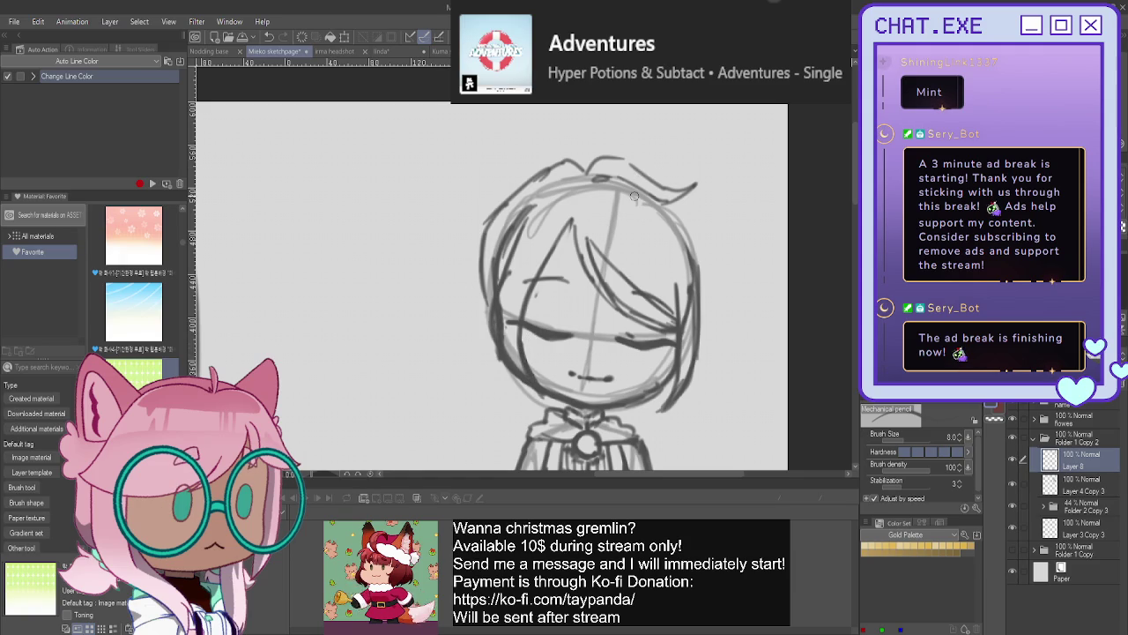
{"action": "mouse_move", "coordinate": [682, 218]}
{"action": "left_mouse_down"}
{"action": "mouse_move", "coordinate": [710, 284]}
{"action": "mouse_move", "coordinate": [737, 299]}
{"action": "mouse_move", "coordinate": [703, 328]}
{"action": "mouse_move", "coordinate": [663, 432]}
{"action": "left_mouse_up"}
{"action": "left_click_drag", "start_coordinate": [656, 392], "coordinate": [654, 423]}
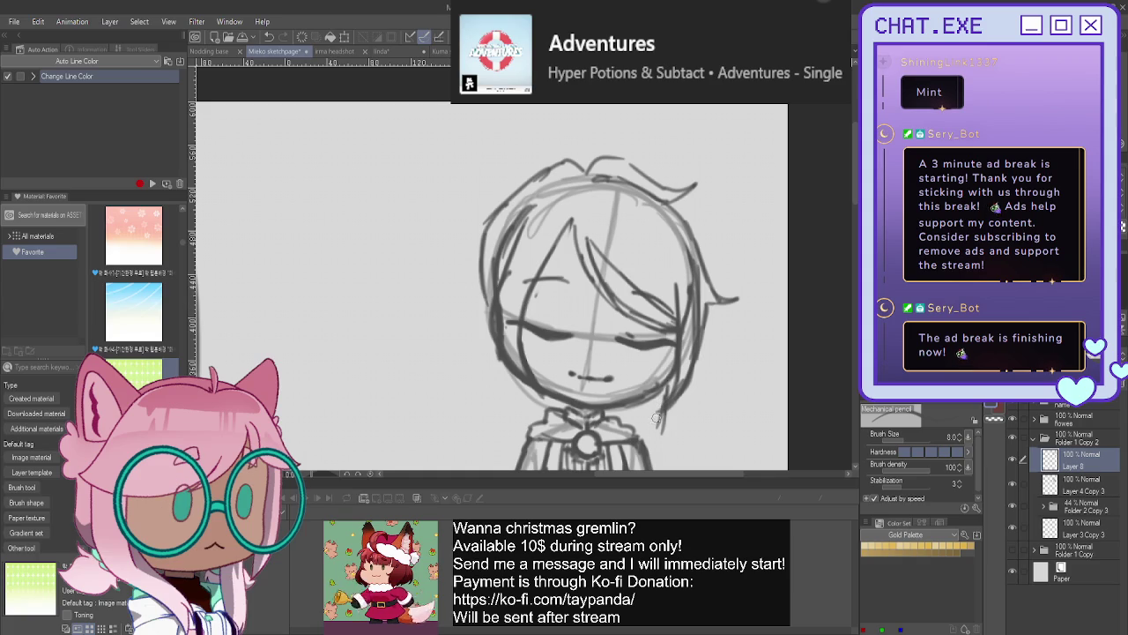
{"action": "mouse_move", "coordinate": [664, 406]}
{"action": "left_mouse_down"}
{"action": "mouse_move", "coordinate": [664, 438]}
{"action": "mouse_move", "coordinate": [640, 447]}
{"action": "left_mouse_up"}
{"action": "mouse_move", "coordinate": [483, 284]}
{"action": "left_mouse_down"}
{"action": "mouse_move", "coordinate": [495, 326]}
{"action": "mouse_move", "coordinate": [476, 319]}
{"action": "left_mouse_up"}
{"action": "mouse_move", "coordinate": [481, 280]}
{"action": "left_mouse_down"}
{"action": "mouse_move", "coordinate": [473, 359]}
{"action": "mouse_move", "coordinate": [484, 425]}
{"action": "left_mouse_up"}
{"action": "left_click_drag", "start_coordinate": [488, 388], "coordinate": [513, 431]}
{"action": "key", "text": "ctrl+z"}
{"action": "key", "text": "ctrl+z"}
{"action": "key", "text": "ctrl+z"}
{"action": "mouse_move", "coordinate": [482, 237]}
{"action": "left_mouse_down"}
{"action": "mouse_move", "coordinate": [517, 414]}
{"action": "mouse_move", "coordinate": [509, 372]}
{"action": "left_mouse_up"}
{"action": "mouse_move", "coordinate": [596, 413]}
{"action": "left_mouse_down"}
{"action": "mouse_move", "coordinate": [628, 402]}
{"action": "mouse_move", "coordinate": [623, 426]}
{"action": "left_mouse_up"}
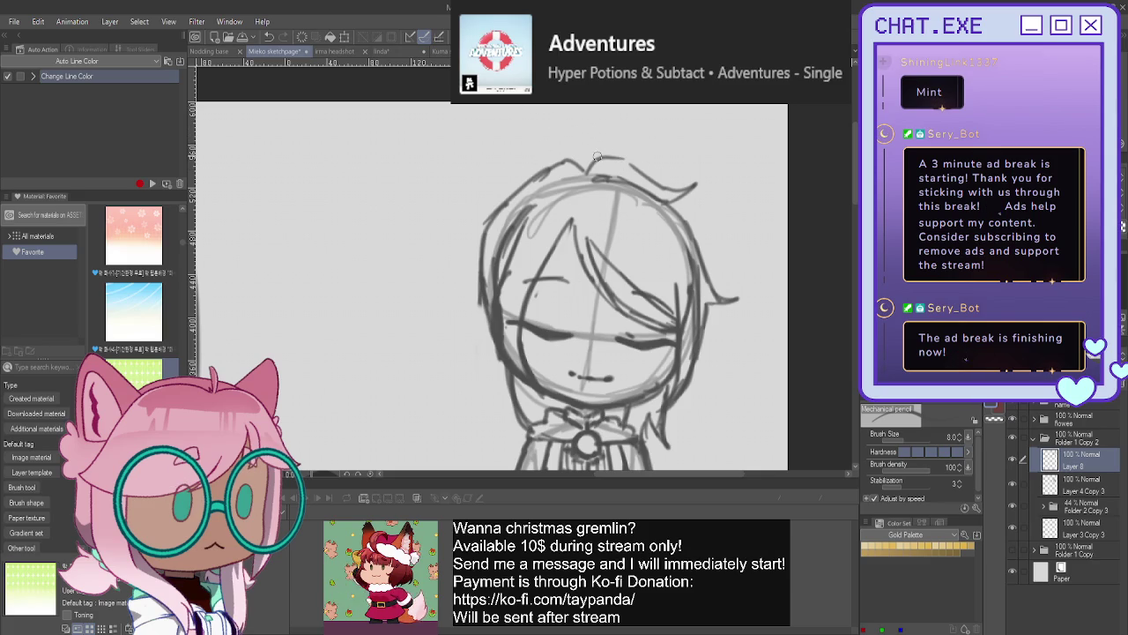
{"action": "left_click_drag", "start_coordinate": [637, 163], "coordinate": [679, 189]}
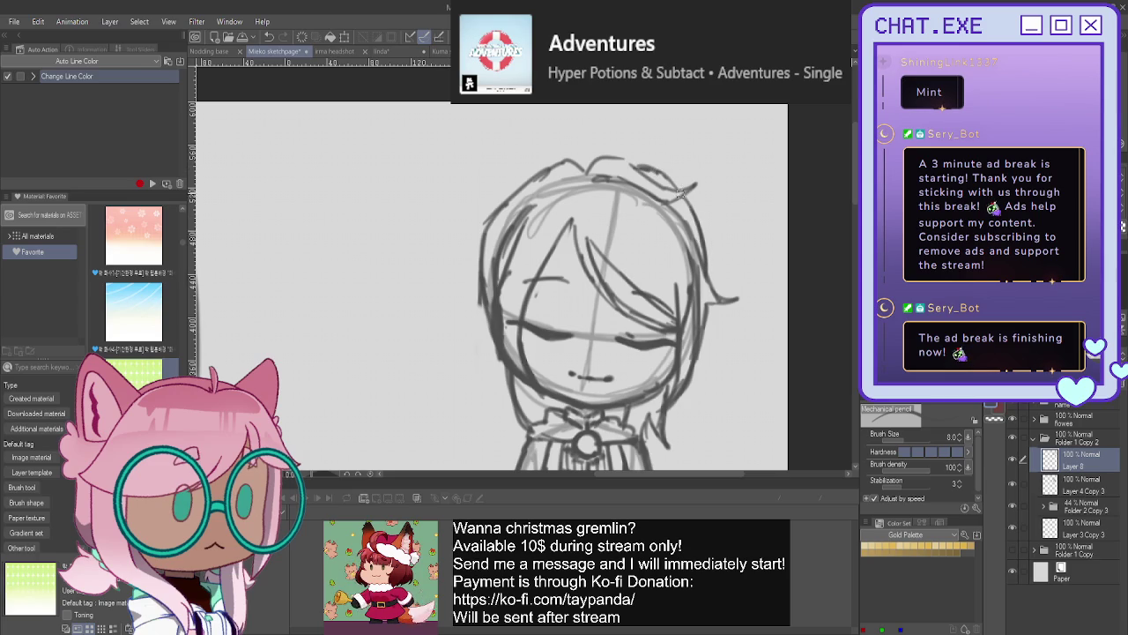
{"action": "scroll", "coordinate": [494, 158], "scroll_direction": "down", "scroll_amount": 1}
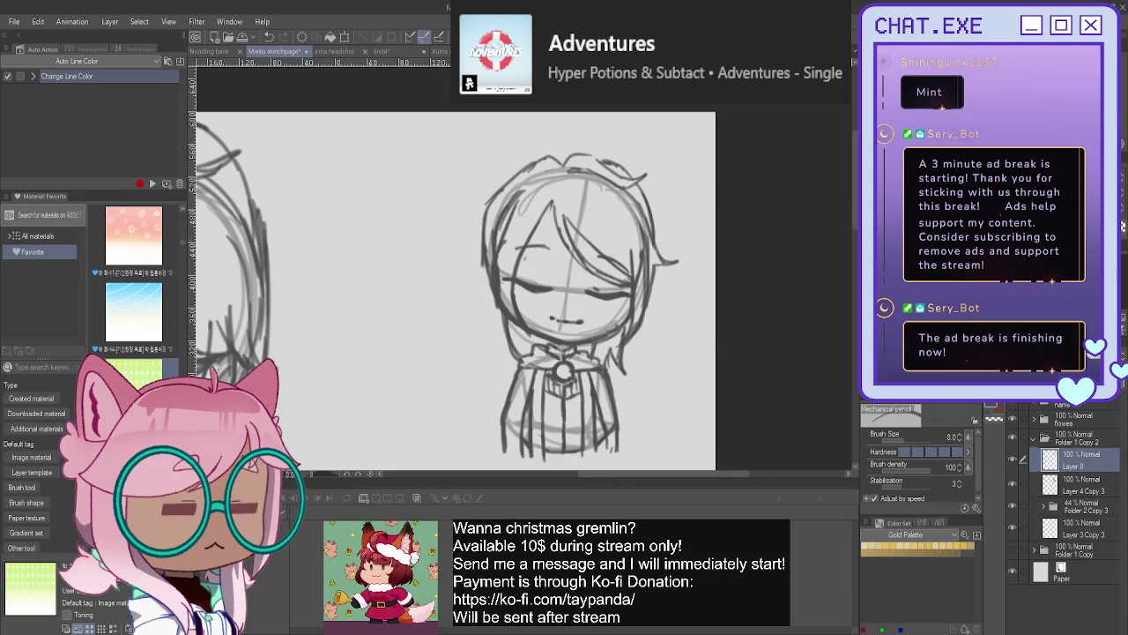
- On the body sketch layer, add shading lines inside the dress and darken its right side
{"action": "left_click_drag", "start_coordinate": [768, 390], "coordinate": [842, 354]}
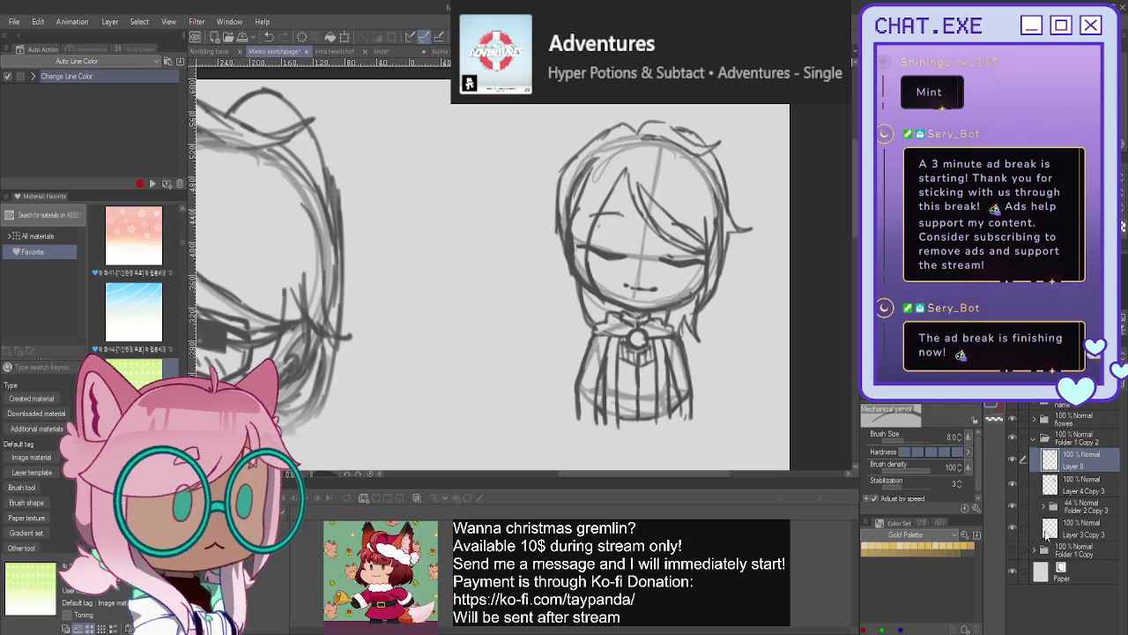
{"action": "left_click", "coordinate": [1047, 531]}
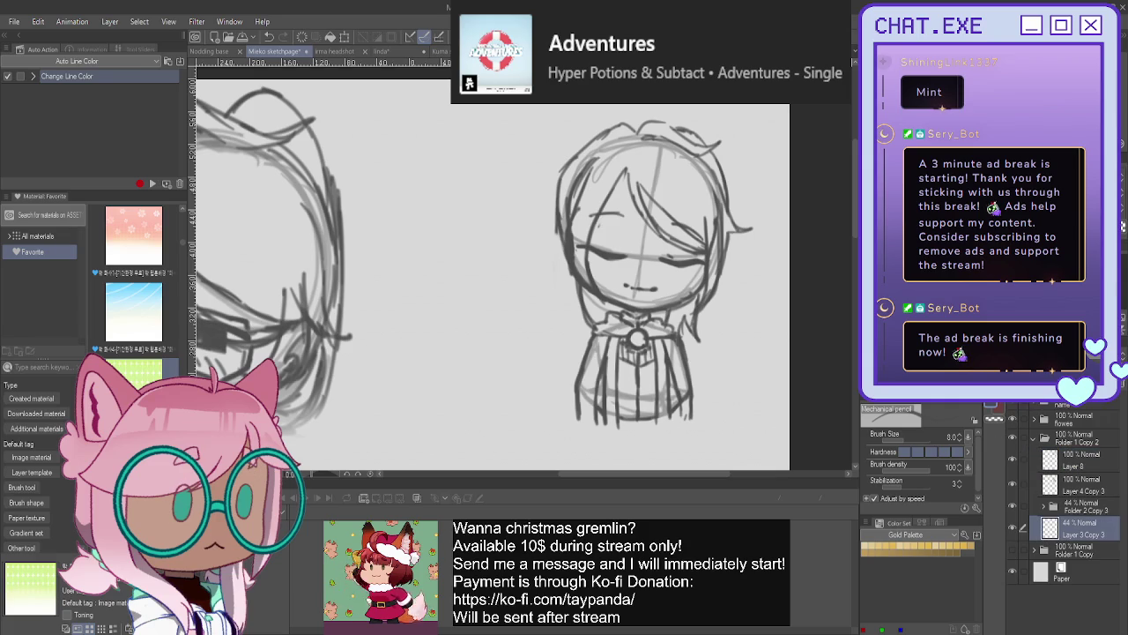
{"action": "left_click_drag", "start_coordinate": [670, 377], "coordinate": [675, 418]}
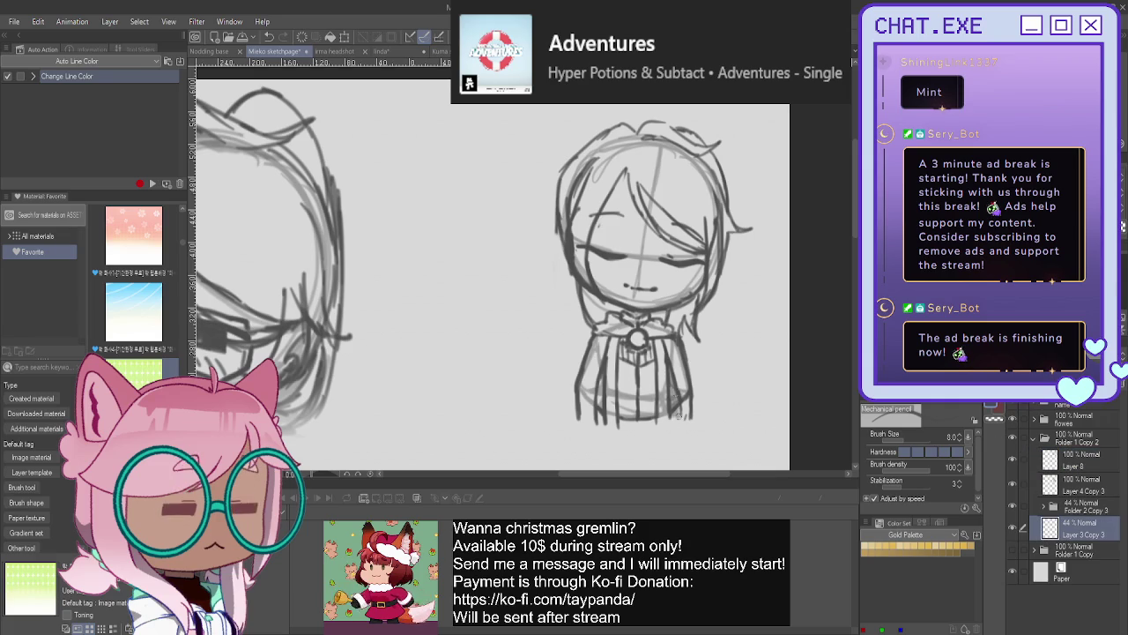
{"action": "left_click_drag", "start_coordinate": [600, 394], "coordinate": [599, 414]}
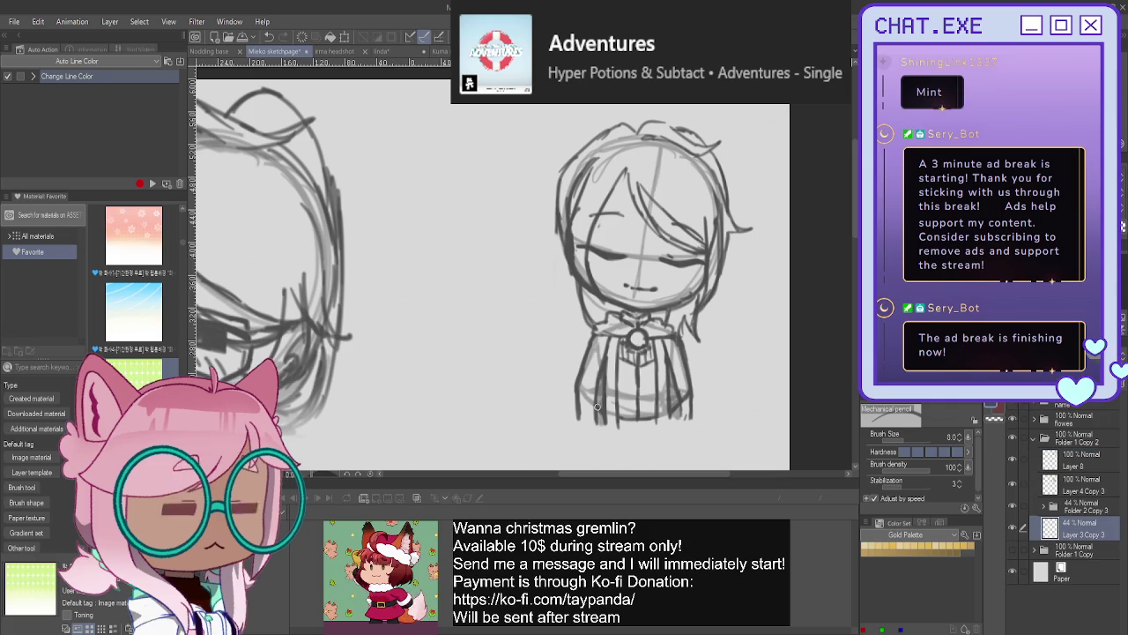
{"action": "left_click_drag", "start_coordinate": [619, 341], "coordinate": [623, 430]}
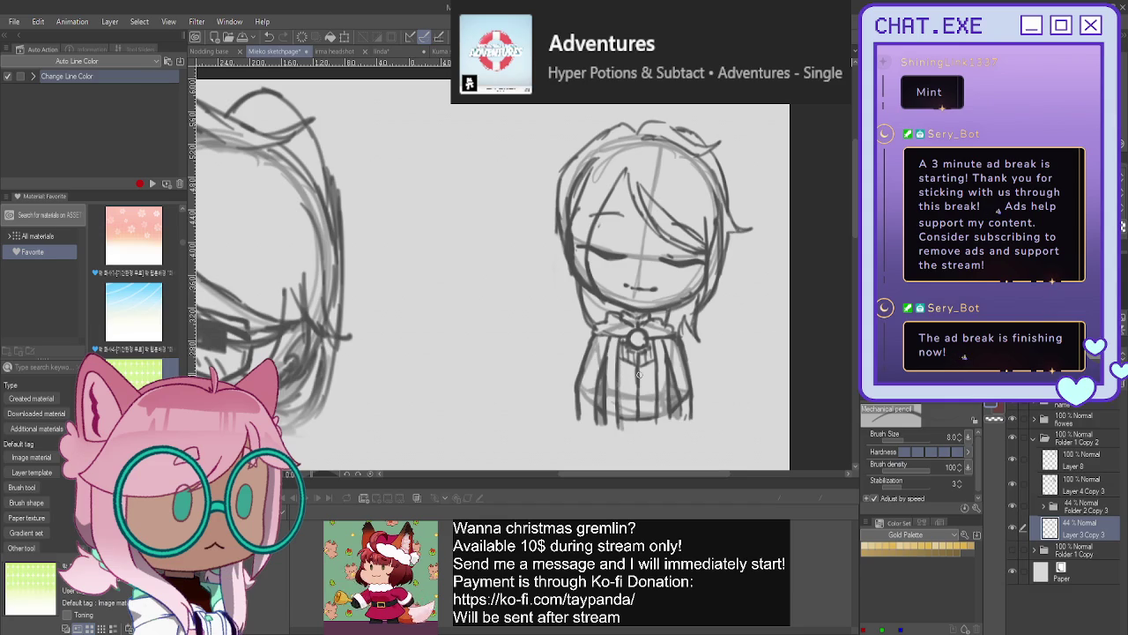
{"action": "mouse_move", "coordinate": [657, 381]}
{"action": "left_mouse_down"}
{"action": "mouse_move", "coordinate": [638, 393]}
{"action": "mouse_move", "coordinate": [658, 399]}
{"action": "mouse_move", "coordinate": [617, 380]}
{"action": "mouse_move", "coordinate": [628, 396]}
{"action": "mouse_move", "coordinate": [658, 393]}
{"action": "left_mouse_up"}
{"action": "mouse_move", "coordinate": [652, 349]}
{"action": "left_mouse_down"}
{"action": "mouse_move", "coordinate": [653, 420]}
{"action": "mouse_move", "coordinate": [617, 421]}
{"action": "left_mouse_up"}
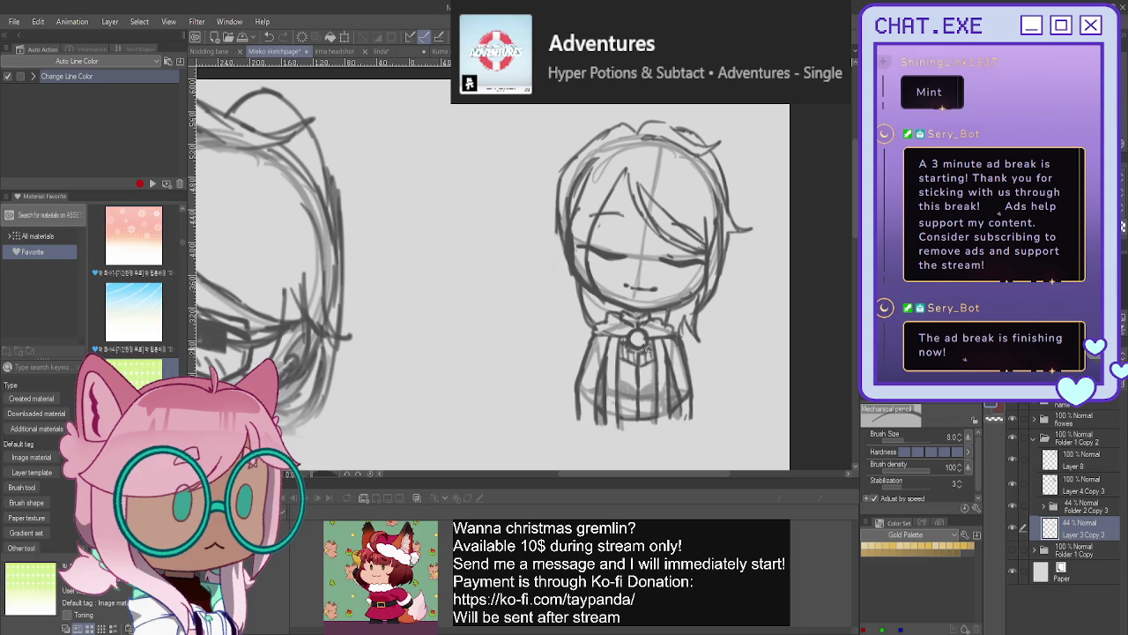
- Add a half-transparent Layer 9, then darken the collar and neck shading on the body layer
{"action": "key", "text": "ctrl+shift+n"}
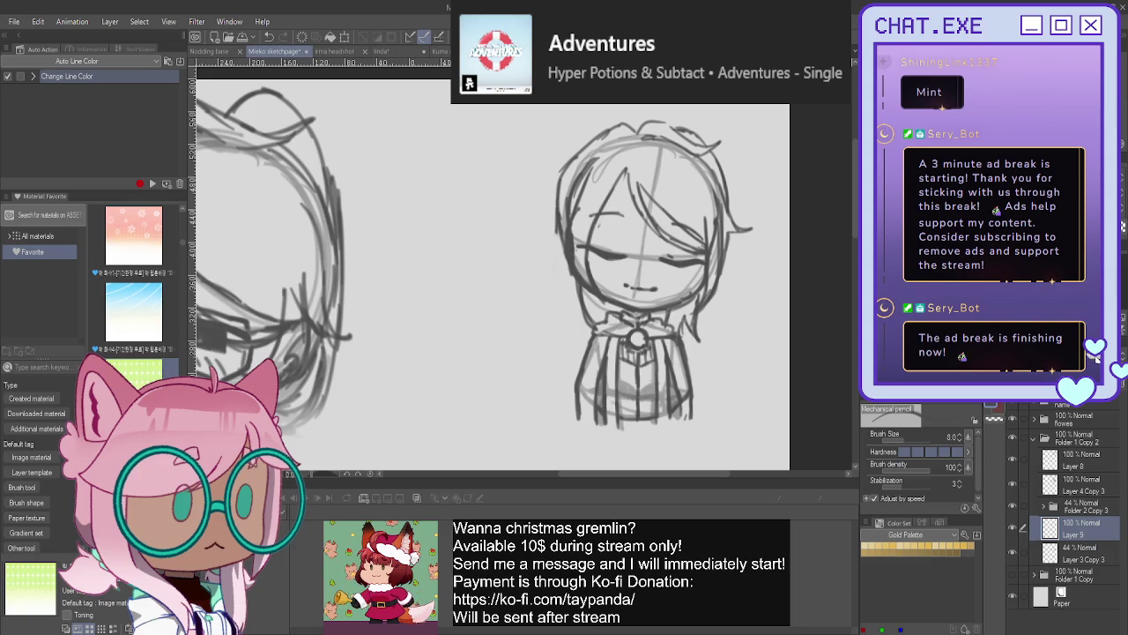
{"action": "left_click", "coordinate": [1093, 353]}
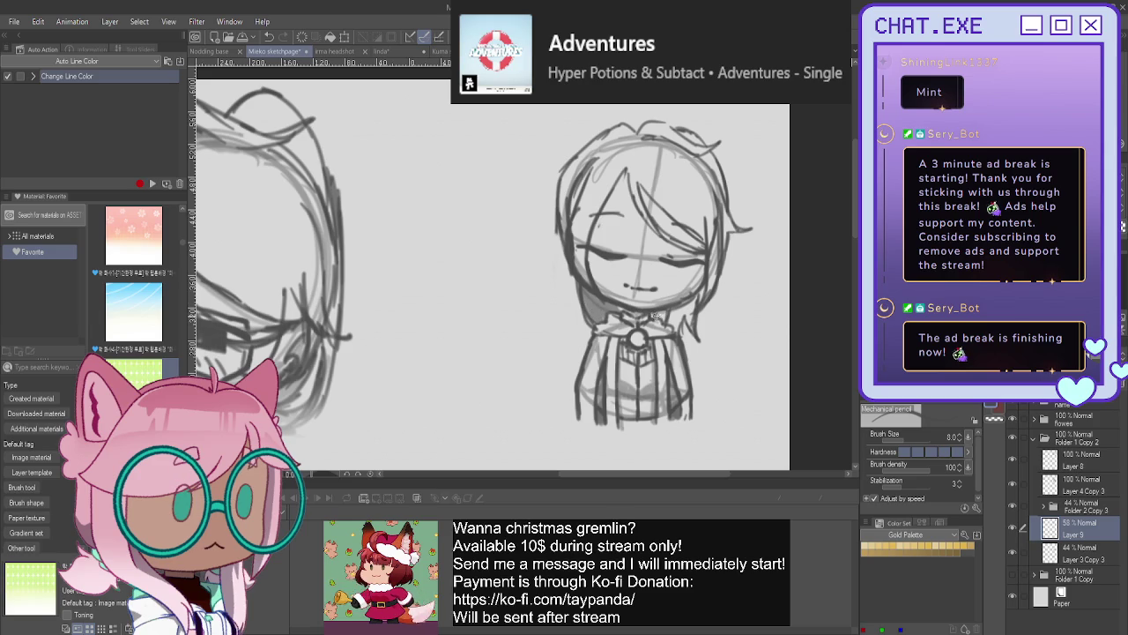
{"action": "left_click_drag", "start_coordinate": [652, 314], "coordinate": [698, 339]}
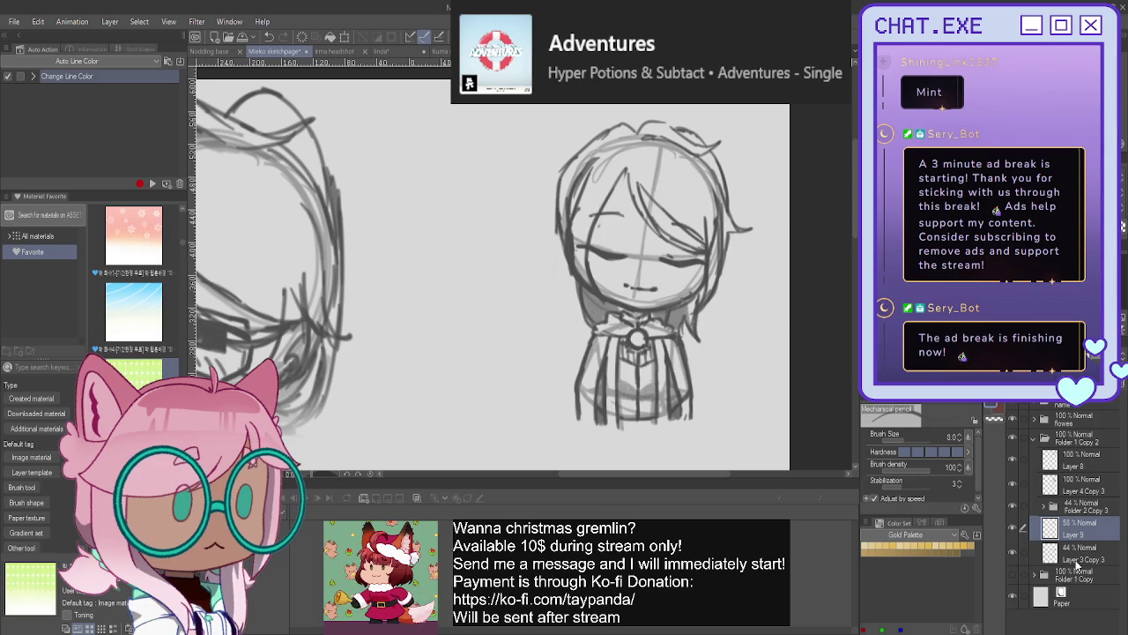
{"action": "left_click", "coordinate": [1077, 554]}
{"action": "mouse_move", "coordinate": [695, 298]}
{"action": "left_mouse_down"}
{"action": "mouse_move", "coordinate": [670, 335]}
{"action": "mouse_move", "coordinate": [626, 337]}
{"action": "mouse_move", "coordinate": [596, 298]}
{"action": "mouse_move", "coordinate": [622, 329]}
{"action": "left_mouse_up"}
{"action": "mouse_move", "coordinate": [592, 291]}
{"action": "left_mouse_down"}
{"action": "mouse_move", "coordinate": [585, 319]}
{"action": "mouse_move", "coordinate": [601, 330]}
{"action": "mouse_move", "coordinate": [637, 317]}
{"action": "mouse_move", "coordinate": [667, 326]}
{"action": "mouse_move", "coordinate": [642, 335]}
{"action": "left_mouse_up"}
{"action": "mouse_move", "coordinate": [637, 310]}
{"action": "left_mouse_down"}
{"action": "mouse_move", "coordinate": [623, 339]}
{"action": "mouse_move", "coordinate": [666, 332]}
{"action": "left_mouse_up"}
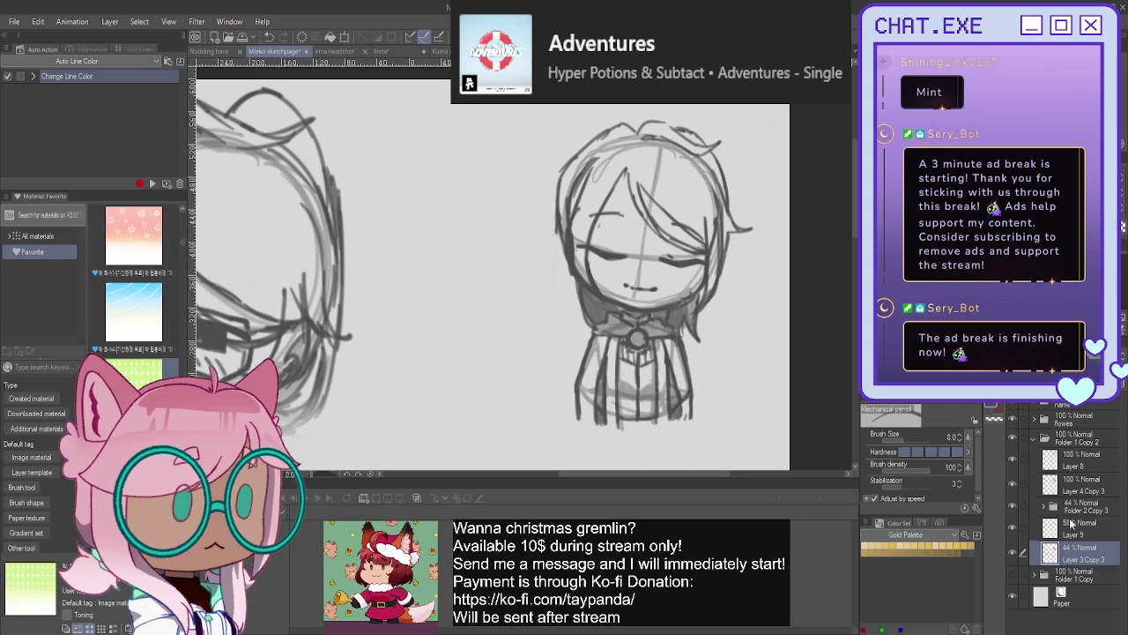
- On new Layer 10, pencil the top, right and bottom edges of a box around the figure
{"action": "left_click", "coordinate": [1071, 526]}
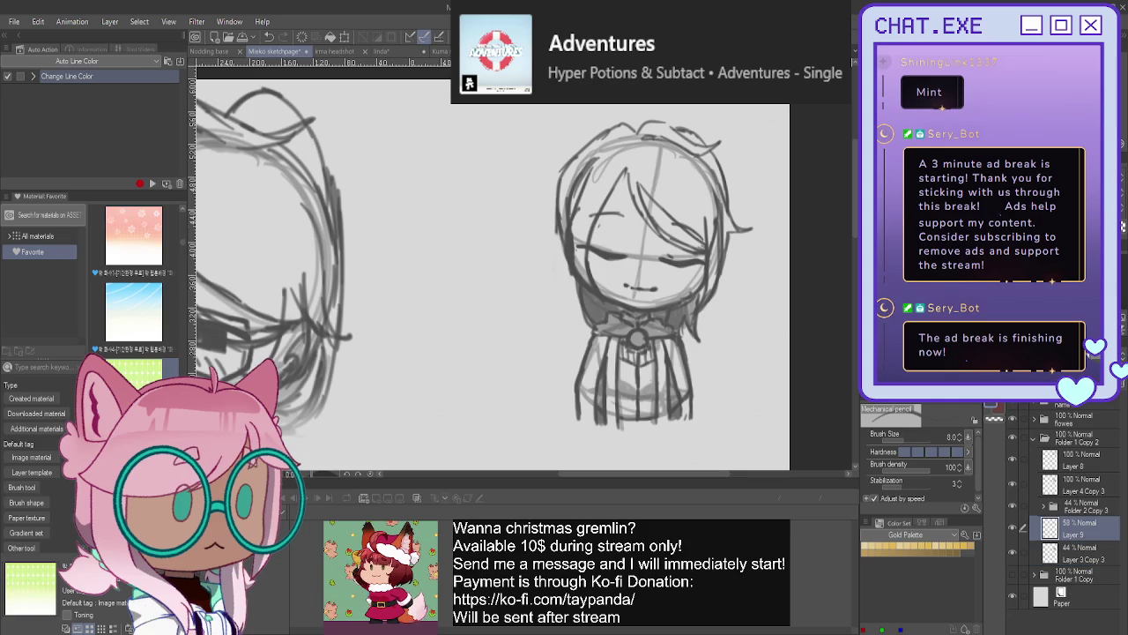
{"action": "key", "text": "ctrl+shift+n"}
{"action": "mouse_move", "coordinate": [762, 176]}
{"action": "left_mouse_down"}
{"action": "mouse_move", "coordinate": [536, 176]}
{"action": "mouse_move", "coordinate": [548, 370]}
{"action": "left_mouse_up"}
{"action": "mouse_move", "coordinate": [762, 177]}
{"action": "left_mouse_down"}
{"action": "mouse_move", "coordinate": [773, 377]}
{"action": "mouse_move", "coordinate": [550, 377]}
{"action": "left_mouse_up"}
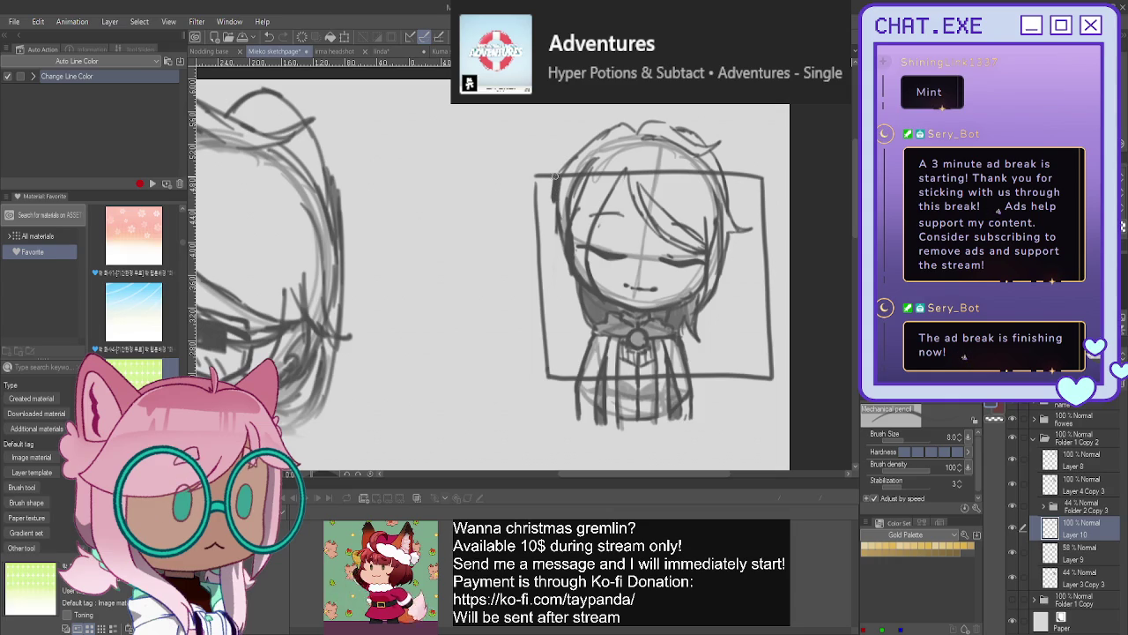
- Draw the box's left side and fill the background dark grey on both sides of the chibi
{"action": "mouse_move", "coordinate": [555, 201]}
{"action": "left_mouse_down"}
{"action": "mouse_move", "coordinate": [593, 339]}
{"action": "mouse_move", "coordinate": [579, 380]}
{"action": "left_mouse_up"}
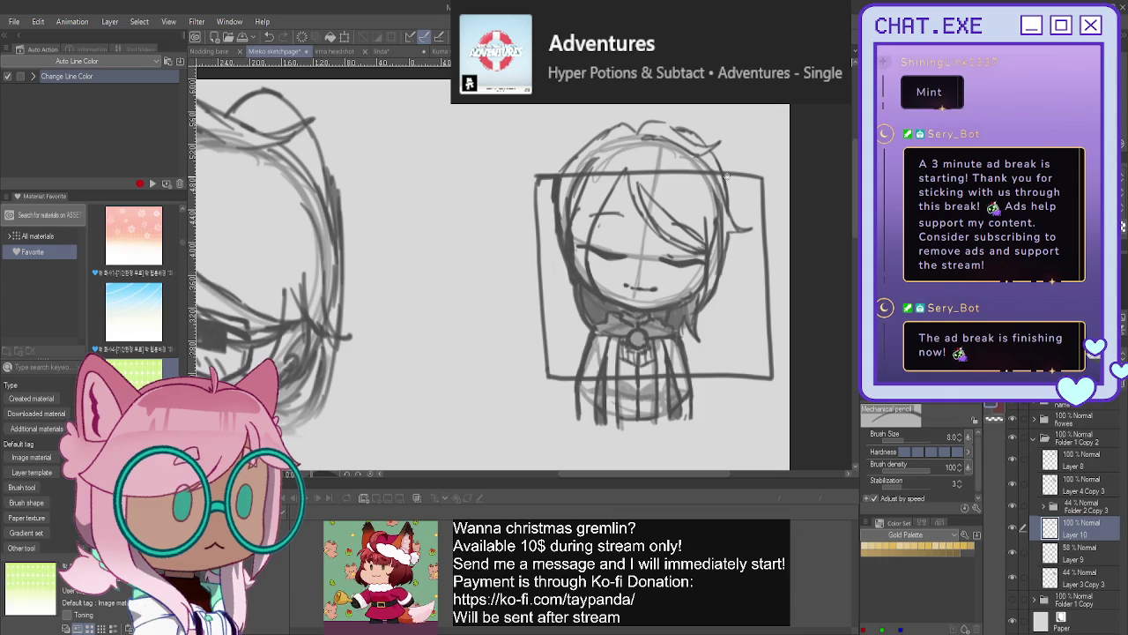
{"action": "mouse_move", "coordinate": [725, 192]}
{"action": "left_mouse_down"}
{"action": "mouse_move", "coordinate": [747, 228]}
{"action": "mouse_move", "coordinate": [731, 236]}
{"action": "mouse_move", "coordinate": [706, 306]}
{"action": "left_mouse_up"}
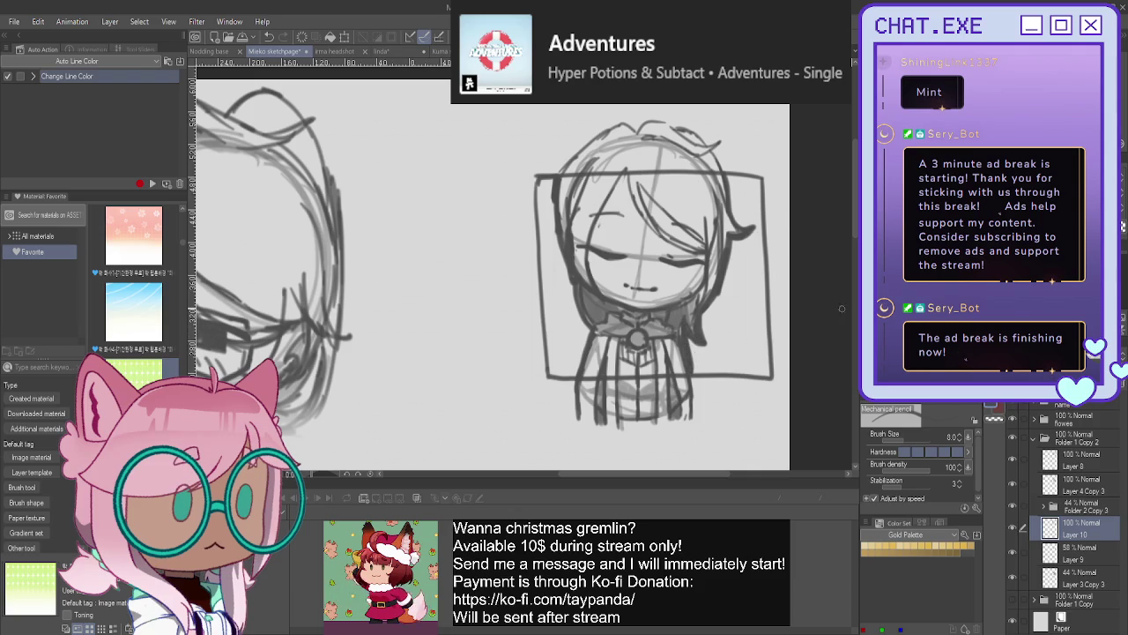
{"action": "key", "text": "g"}
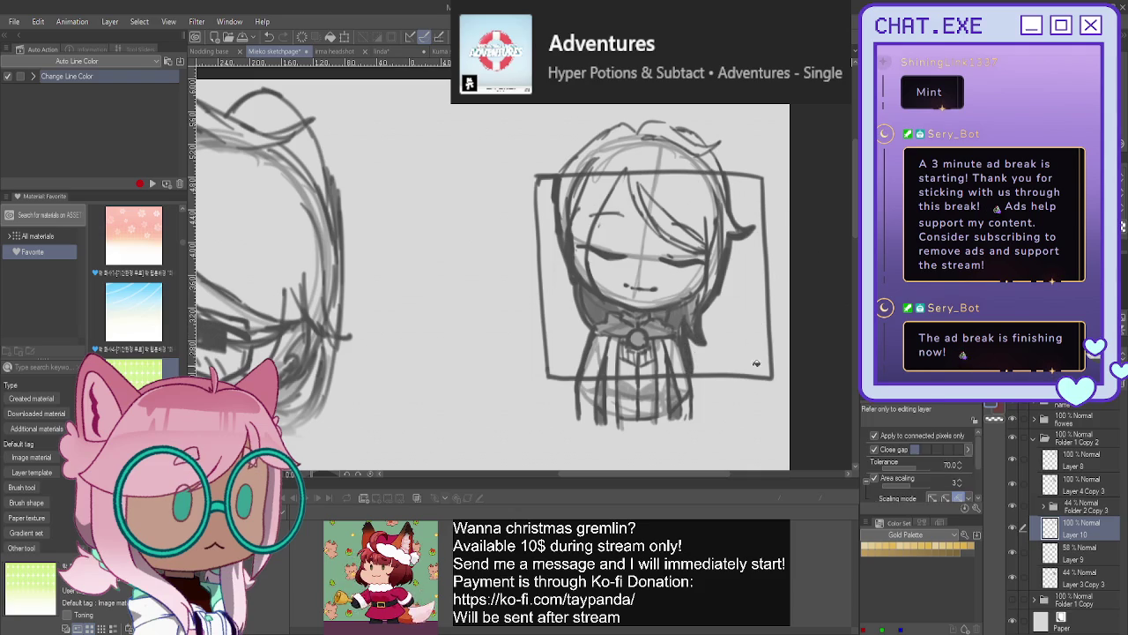
{"action": "left_click", "coordinate": [755, 349]}
{"action": "left_click", "coordinate": [564, 333]}
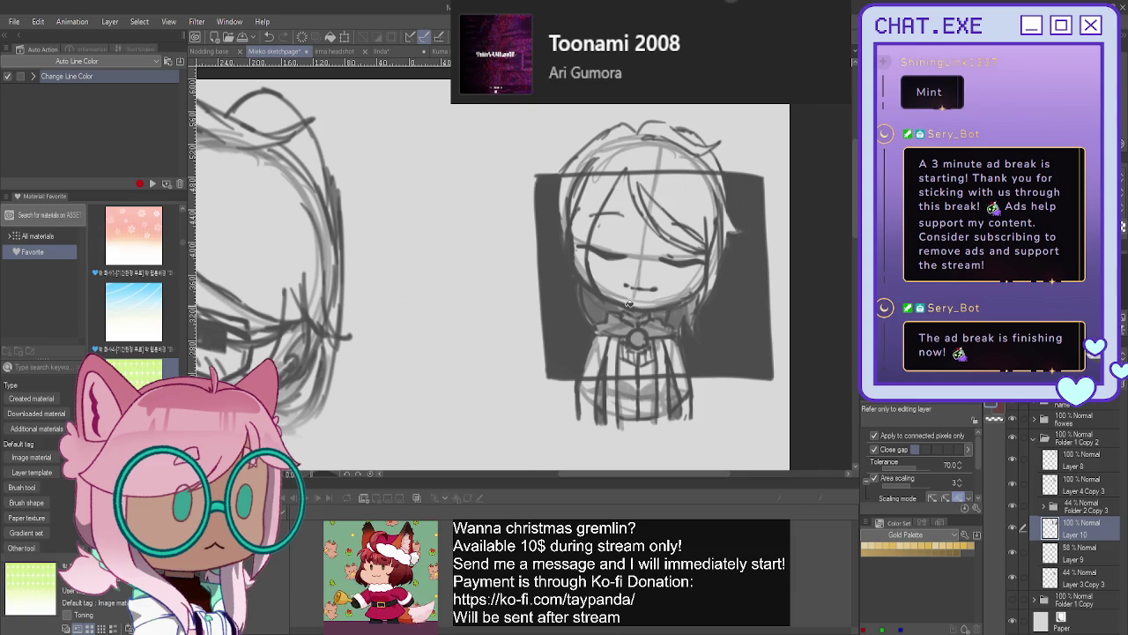
- Erase stray sketch lines at the top right and across the chest
{"action": "mouse_move", "coordinate": [714, 163]}
{"action": "left_mouse_down"}
{"action": "mouse_move", "coordinate": [652, 143]}
{"action": "mouse_move", "coordinate": [615, 150]}
{"action": "mouse_move", "coordinate": [583, 199]}
{"action": "mouse_move", "coordinate": [564, 189]}
{"action": "left_mouse_up"}
{"action": "mouse_move", "coordinate": [657, 355]}
{"action": "left_mouse_down"}
{"action": "mouse_move", "coordinate": [677, 388]}
{"action": "mouse_move", "coordinate": [599, 361]}
{"action": "mouse_move", "coordinate": [593, 388]}
{"action": "mouse_move", "coordinate": [653, 381]}
{"action": "left_mouse_up"}
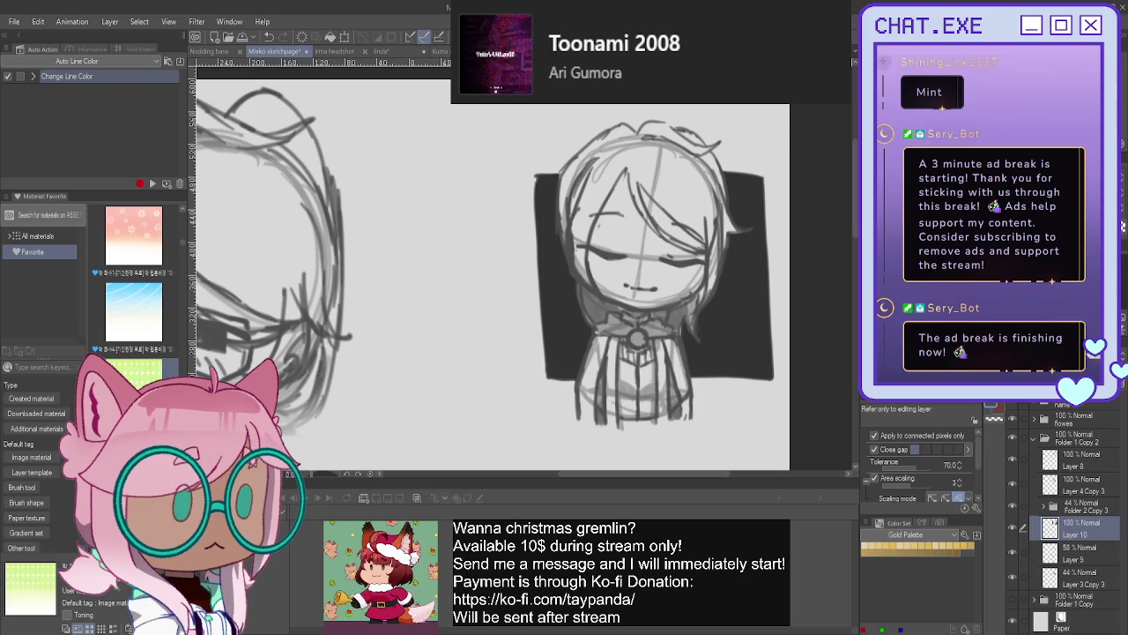
{"action": "key", "text": "ctrl+shift+n"}
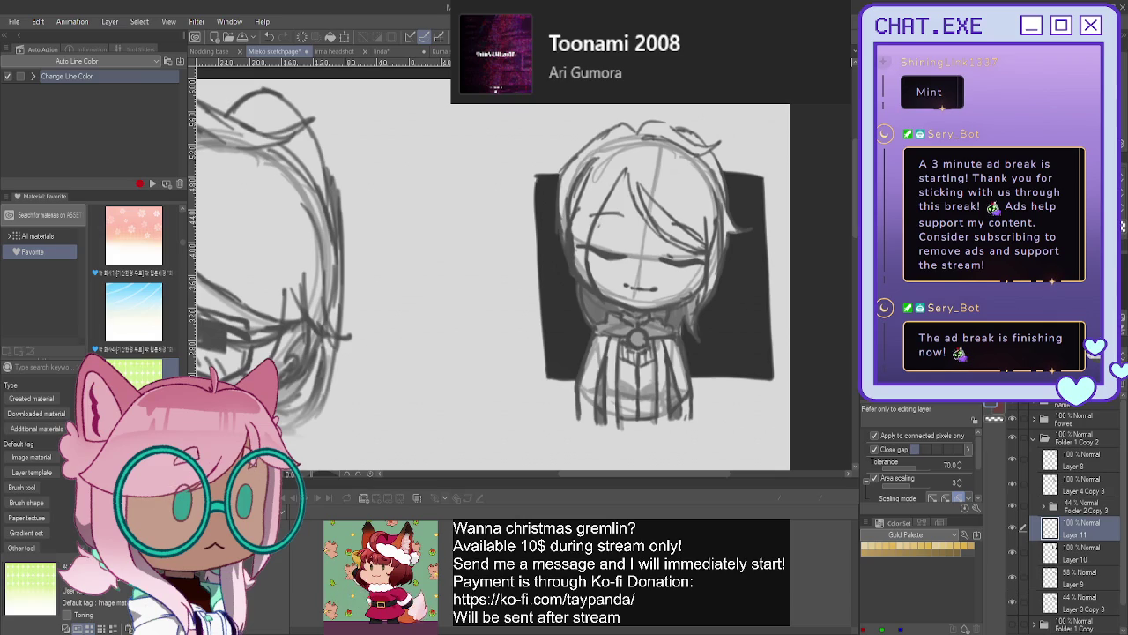
- Write the #Angy signature beside the sleeping chibi with the Mechanical pencil
{"action": "key", "text": "p"}
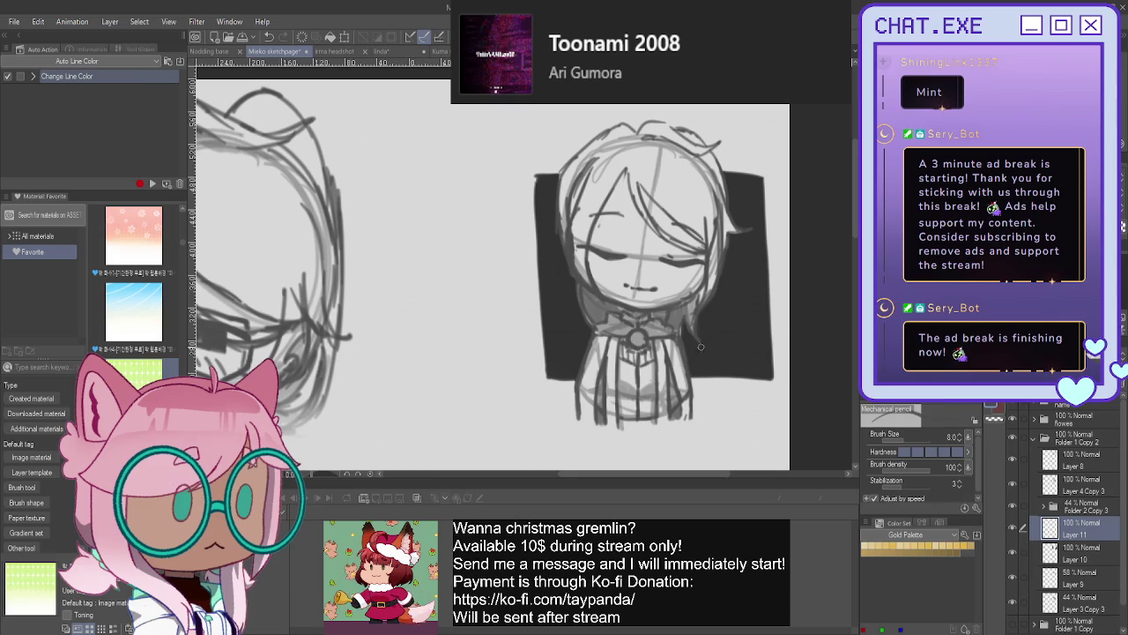
{"action": "scroll", "coordinate": [709, 341], "scroll_direction": "up", "scroll_amount": 1}
{"action": "mouse_move", "coordinate": [701, 381]}
{"action": "left_mouse_down"}
{"action": "mouse_move", "coordinate": [702, 405]}
{"action": "mouse_move", "coordinate": [712, 392]}
{"action": "left_mouse_up"}
{"action": "mouse_move", "coordinate": [695, 401]}
{"action": "left_mouse_down"}
{"action": "mouse_move", "coordinate": [721, 384]}
{"action": "mouse_move", "coordinate": [730, 407]}
{"action": "mouse_move", "coordinate": [741, 395]}
{"action": "left_mouse_up"}
{"action": "mouse_move", "coordinate": [746, 395]}
{"action": "left_mouse_down"}
{"action": "mouse_move", "coordinate": [757, 429]}
{"action": "mouse_move", "coordinate": [774, 395]}
{"action": "mouse_move", "coordinate": [770, 432]}
{"action": "left_mouse_up"}
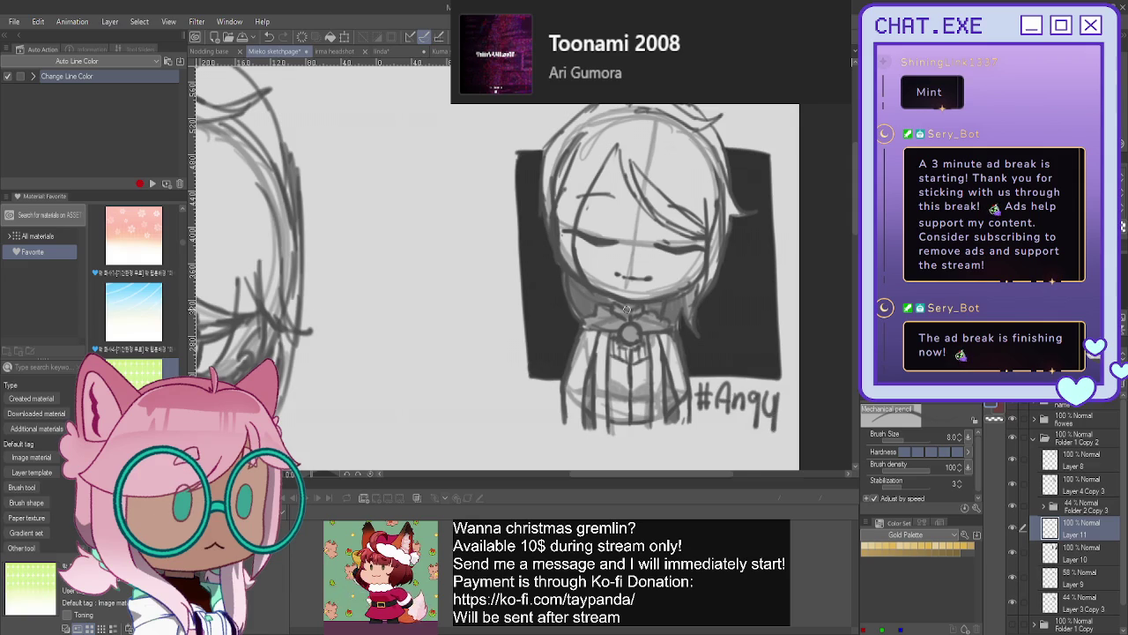
- Move the boxed sleeping chibi below the Mieko title at the lower left and enlarge it
{"action": "scroll", "coordinate": [688, 371], "scroll_direction": "down", "scroll_amount": 2}
{"action": "scroll", "coordinate": [723, 388], "scroll_direction": "down", "scroll_amount": 2}
{"action": "scroll", "coordinate": [747, 405], "scroll_direction": "down", "scroll_amount": 2}
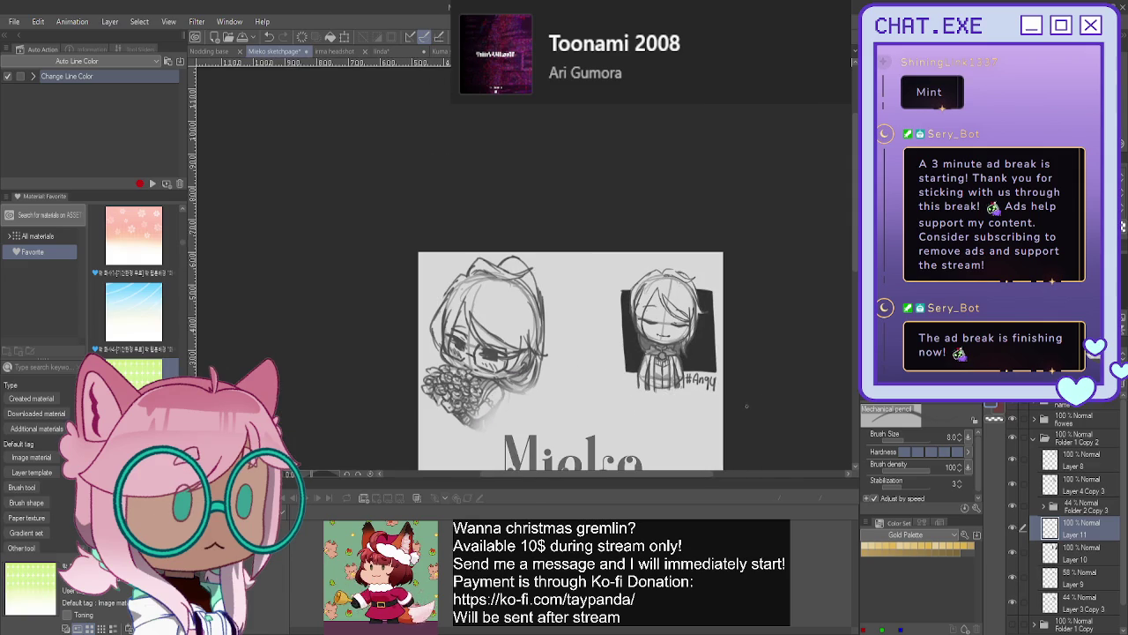
{"action": "scroll", "coordinate": [571, 362], "scroll_direction": "down", "scroll_amount": 3}
{"action": "scroll", "coordinate": [529, 283], "scroll_direction": "down", "scroll_amount": 2}
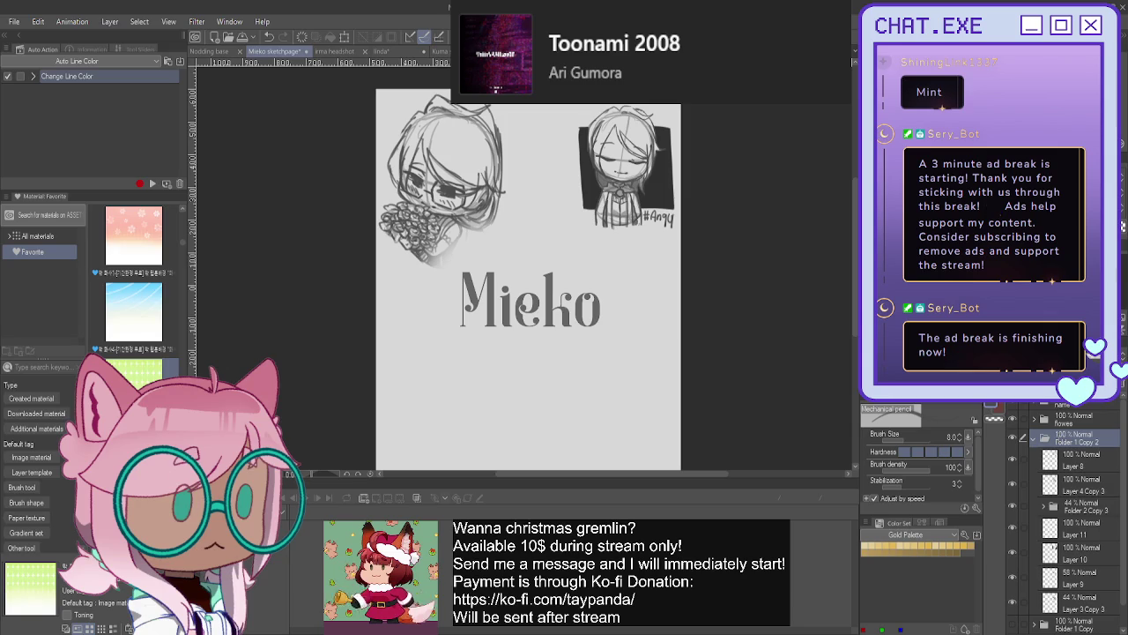
{"action": "scroll", "coordinate": [775, 291], "scroll_direction": "down", "scroll_amount": 2}
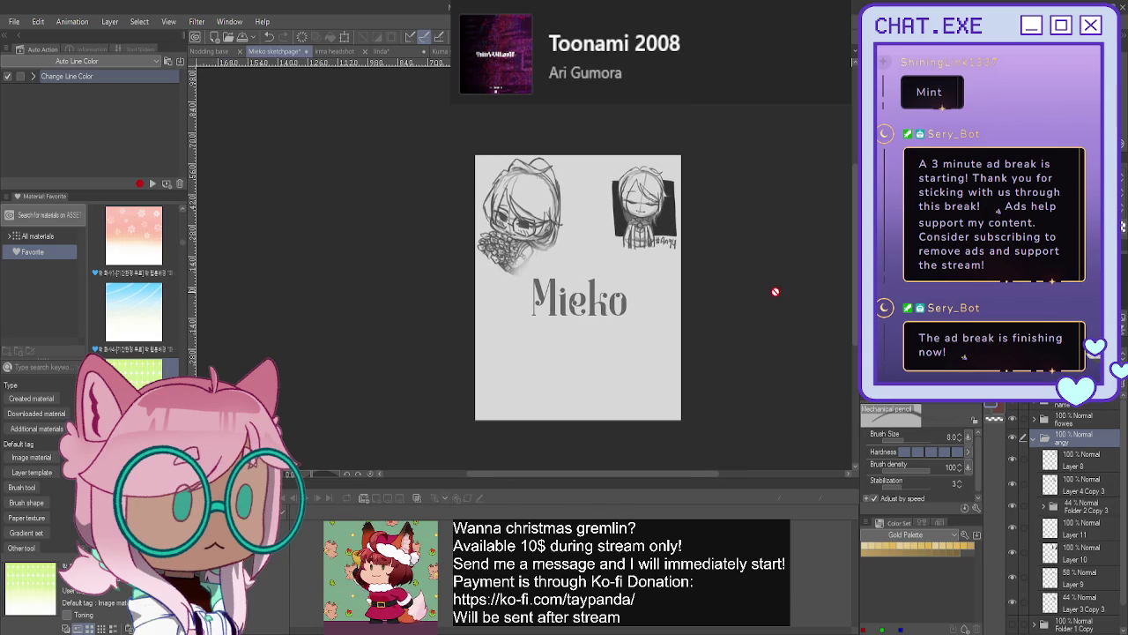
{"action": "scroll", "coordinate": [776, 291], "scroll_direction": "down", "scroll_amount": 1}
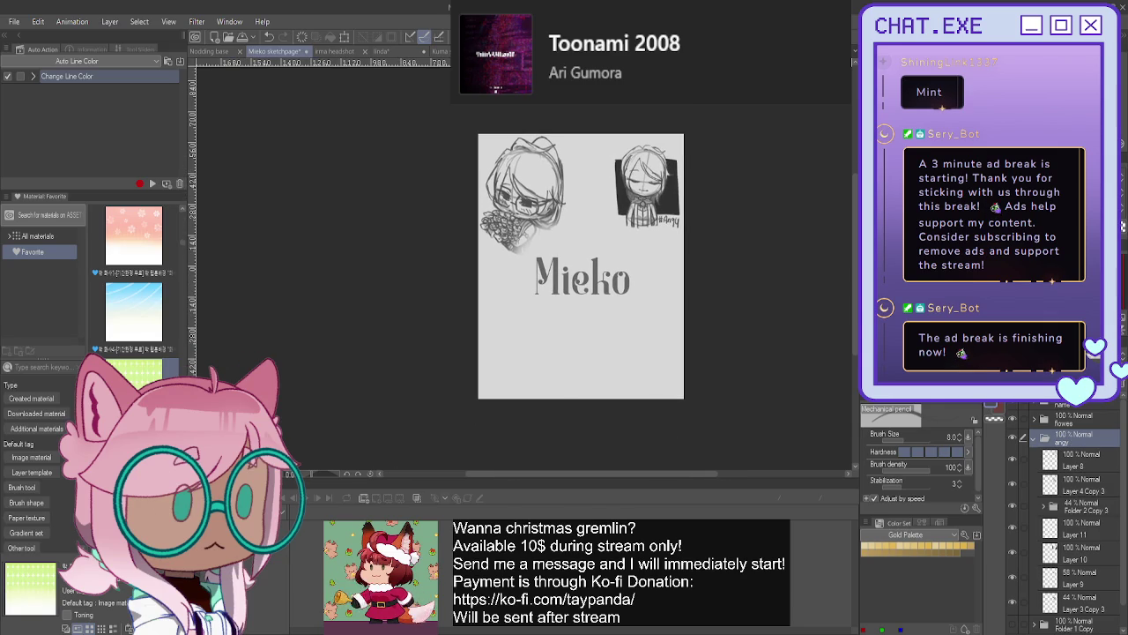
{"action": "key", "text": "k"}
{"action": "key", "text": "ctrl+t"}
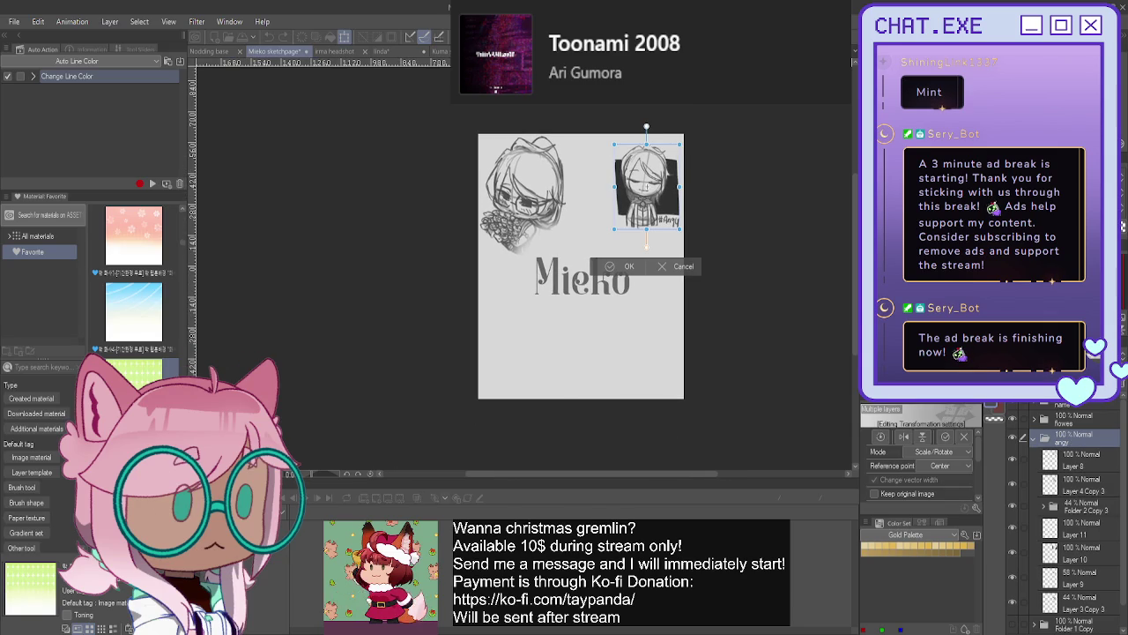
{"action": "left_click_drag", "start_coordinate": [550, 357], "coordinate": [529, 373]}
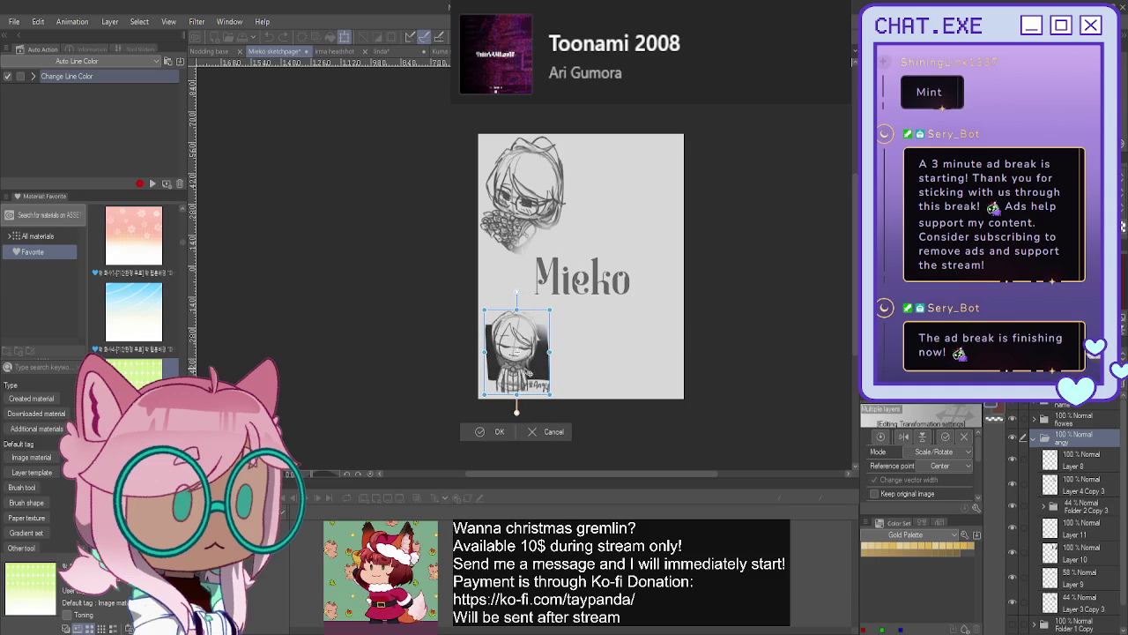
{"action": "left_click_drag", "start_coordinate": [552, 310], "coordinate": [568, 286]}
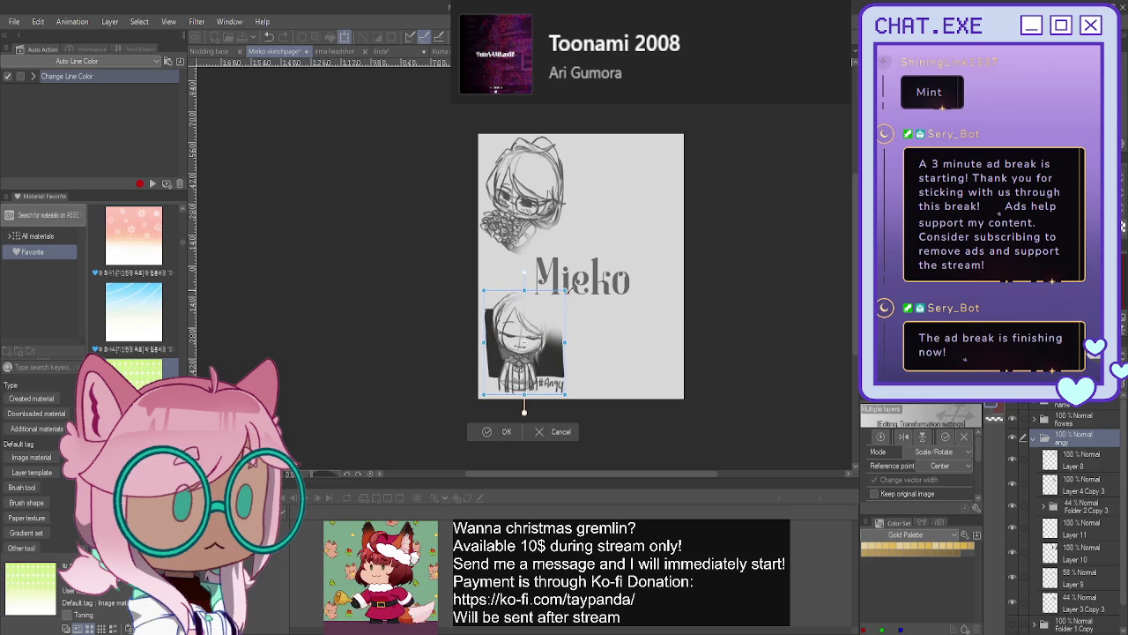
{"action": "left_click_drag", "start_coordinate": [553, 342], "coordinate": [551, 338]}
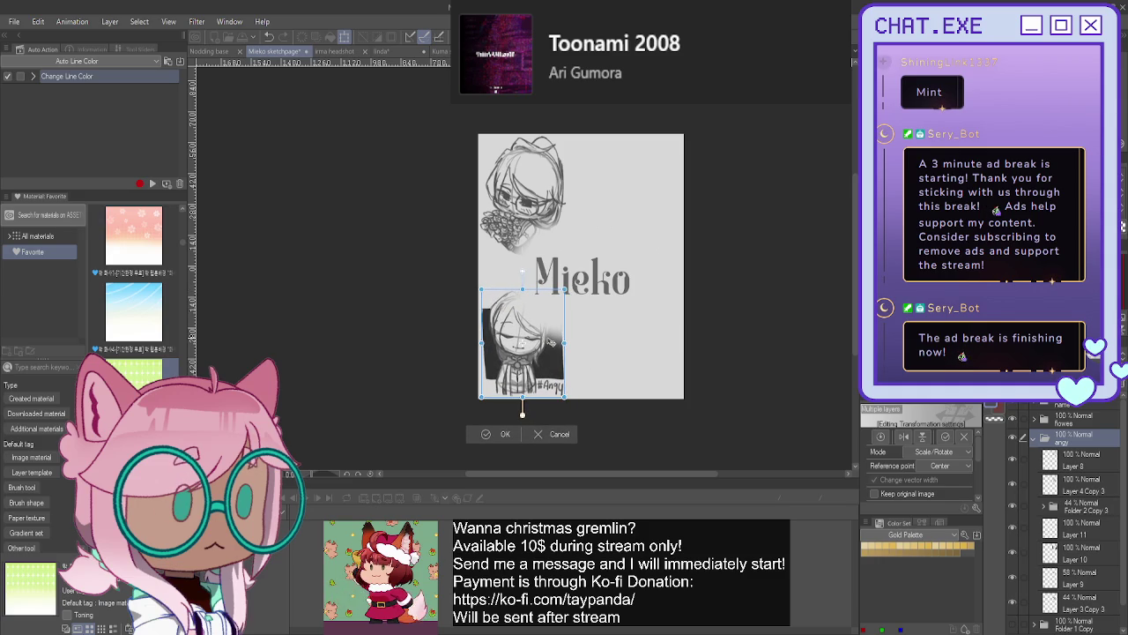
{"action": "key", "text": "Return"}
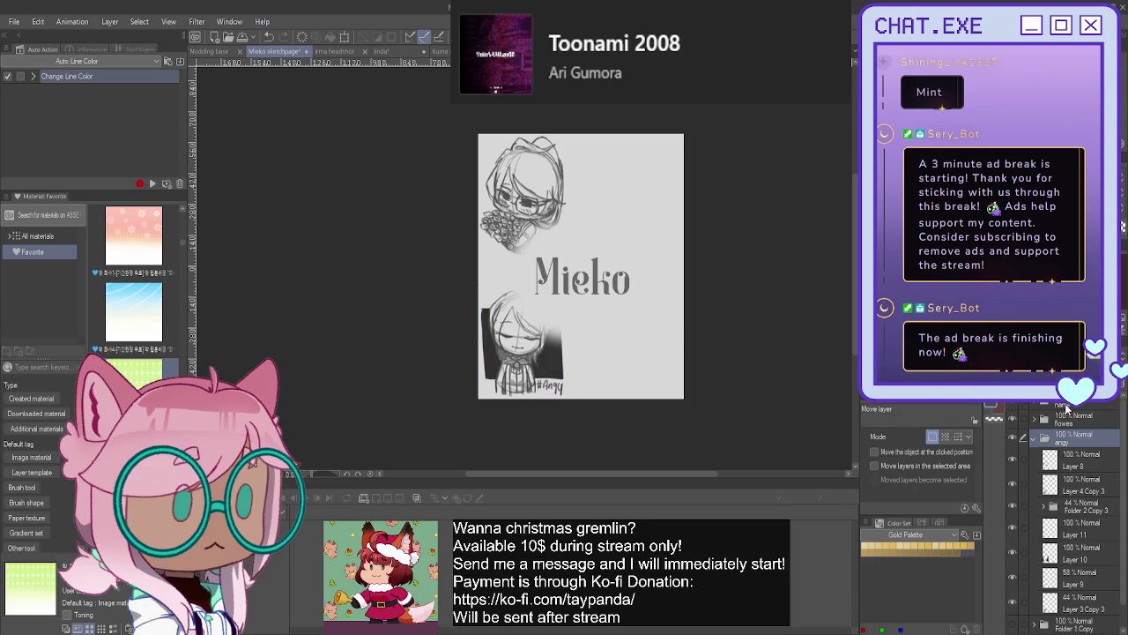
{"action": "scroll", "coordinate": [1037, 410], "scroll_direction": "up", "scroll_amount": 2}
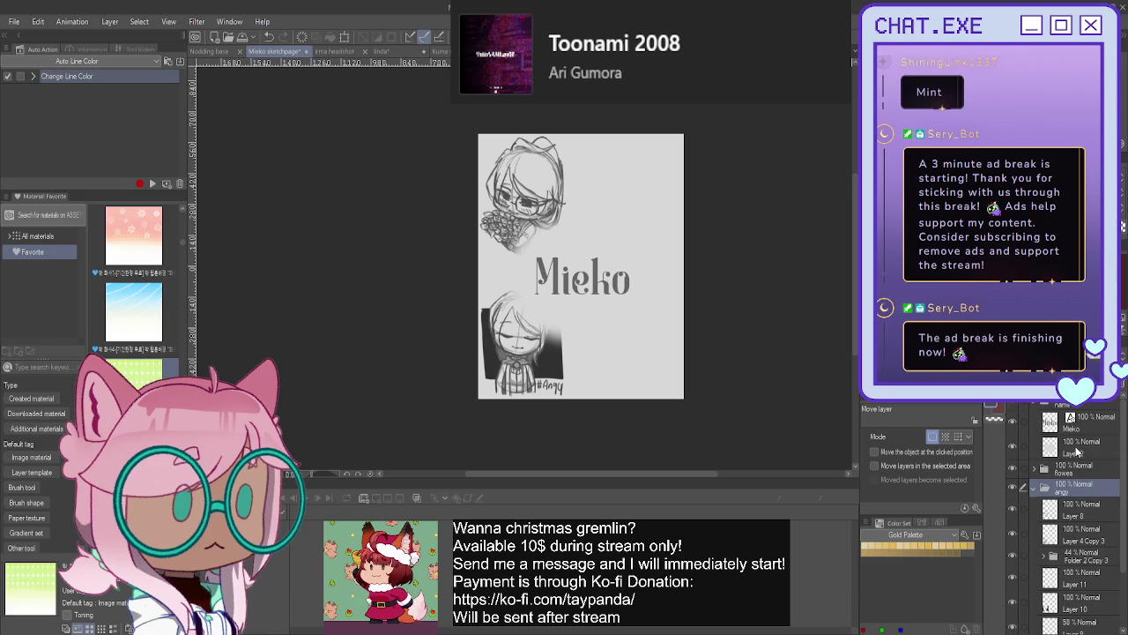
- Select Layer 8 in the Layers panel as the base to work above
{"action": "left_click", "coordinate": [1075, 449]}
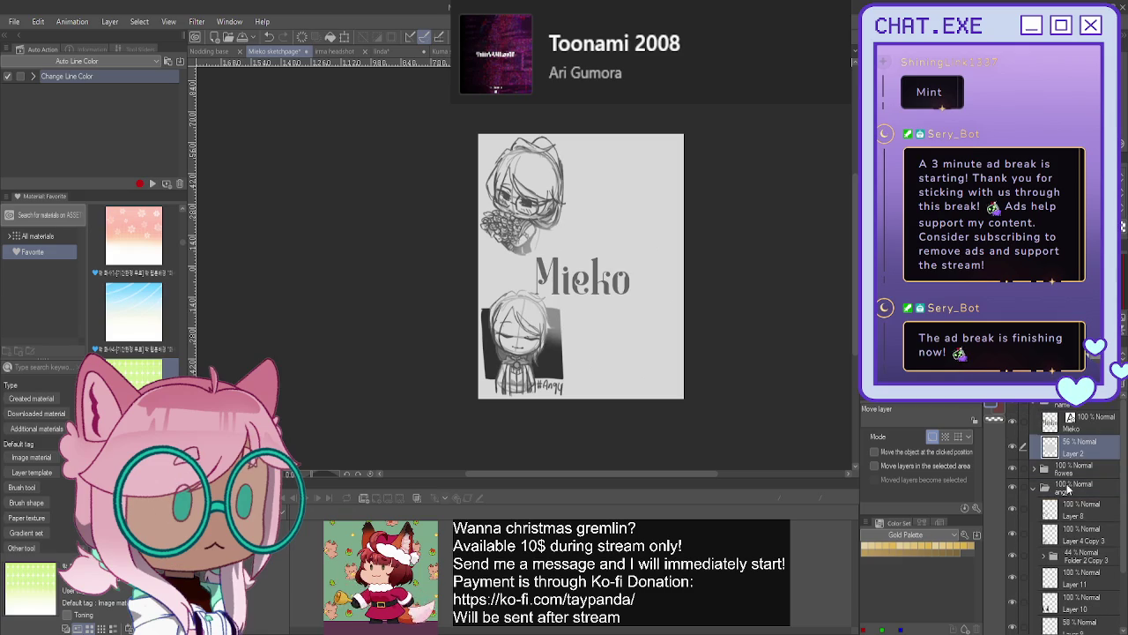
{"action": "scroll", "coordinate": [1047, 525], "scroll_direction": "down", "scroll_amount": 2}
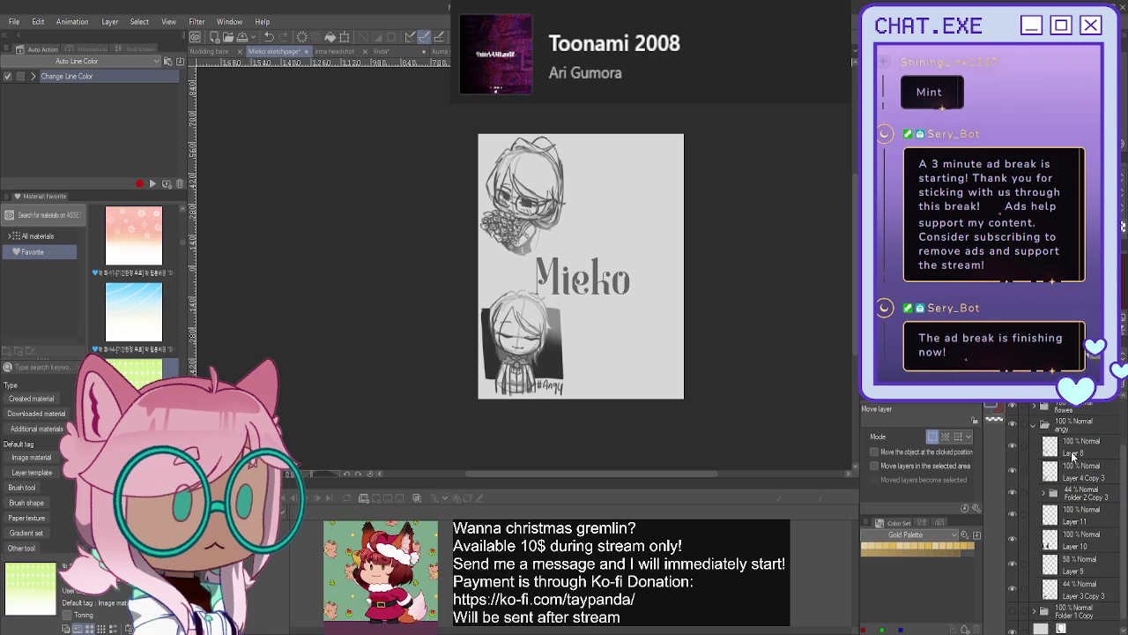
{"action": "left_click", "coordinate": [1062, 432]}
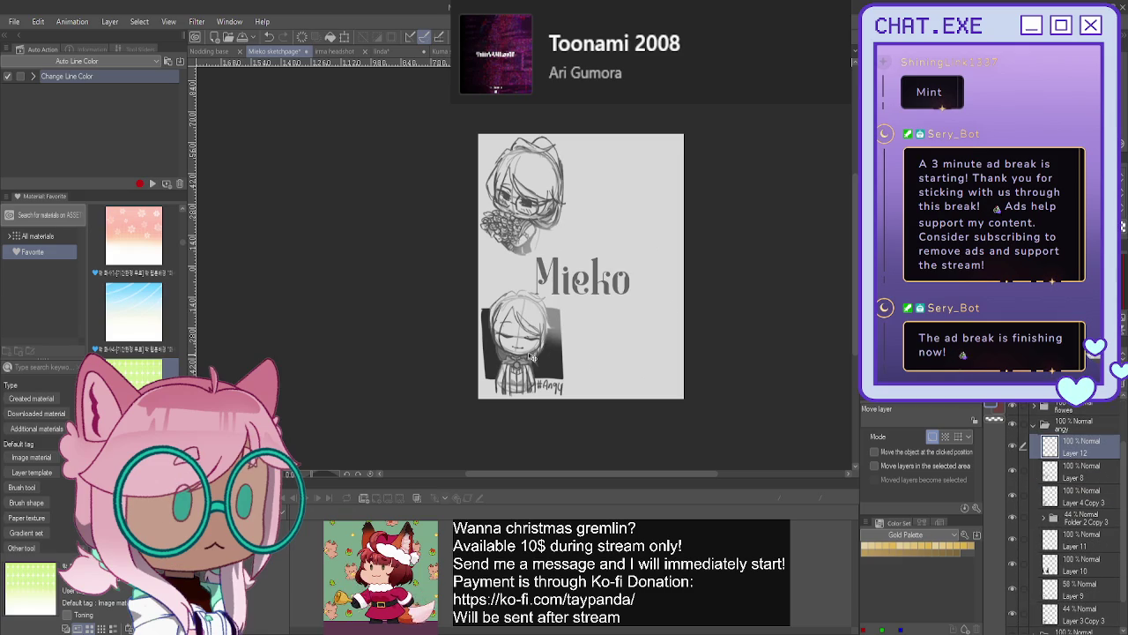
{"action": "scroll", "coordinate": [529, 357], "scroll_direction": "up", "scroll_amount": 2}
{"action": "scroll", "coordinate": [529, 357], "scroll_direction": "up", "scroll_amount": 2}
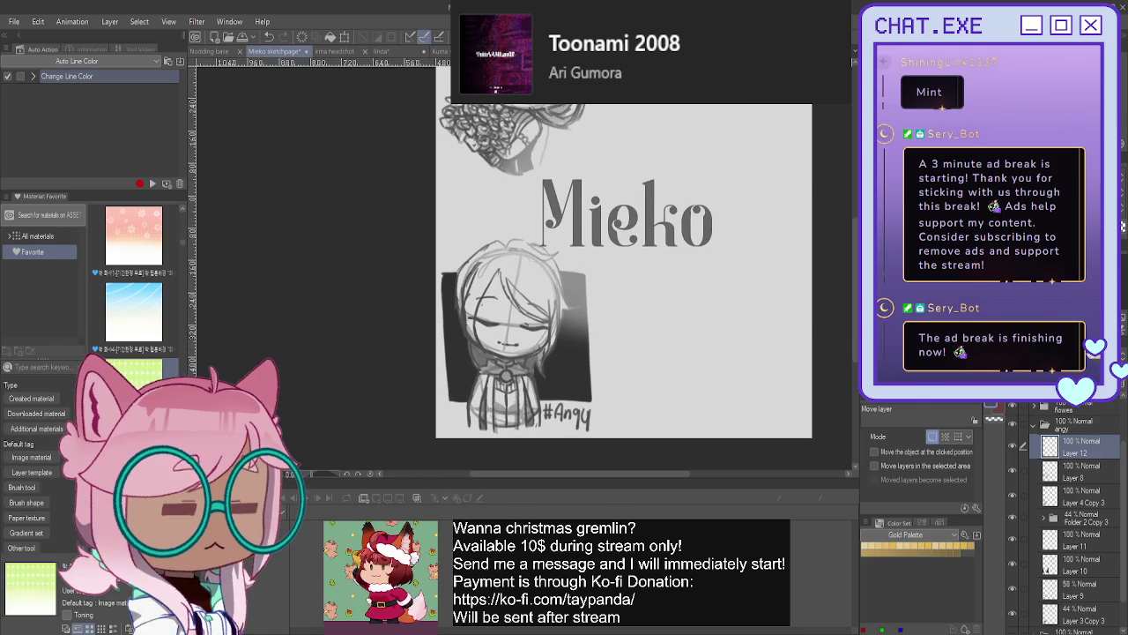
- Zoom in on the sleeping chibi's face and pencil a round lens over its left closed eye
{"action": "key", "text": "p"}
{"action": "left_click_drag", "start_coordinate": [529, 352], "coordinate": [592, 363]}
{"action": "scroll", "coordinate": [577, 328], "scroll_direction": "up", "scroll_amount": 2}
{"action": "scroll", "coordinate": [573, 340], "scroll_direction": "up", "scroll_amount": 2}
{"action": "scroll", "coordinate": [565, 352], "scroll_direction": "up", "scroll_amount": 1}
{"action": "mouse_move", "coordinate": [559, 357]}
{"action": "left_mouse_down"}
{"action": "mouse_move", "coordinate": [579, 356]}
{"action": "mouse_move", "coordinate": [557, 362]}
{"action": "left_mouse_up"}
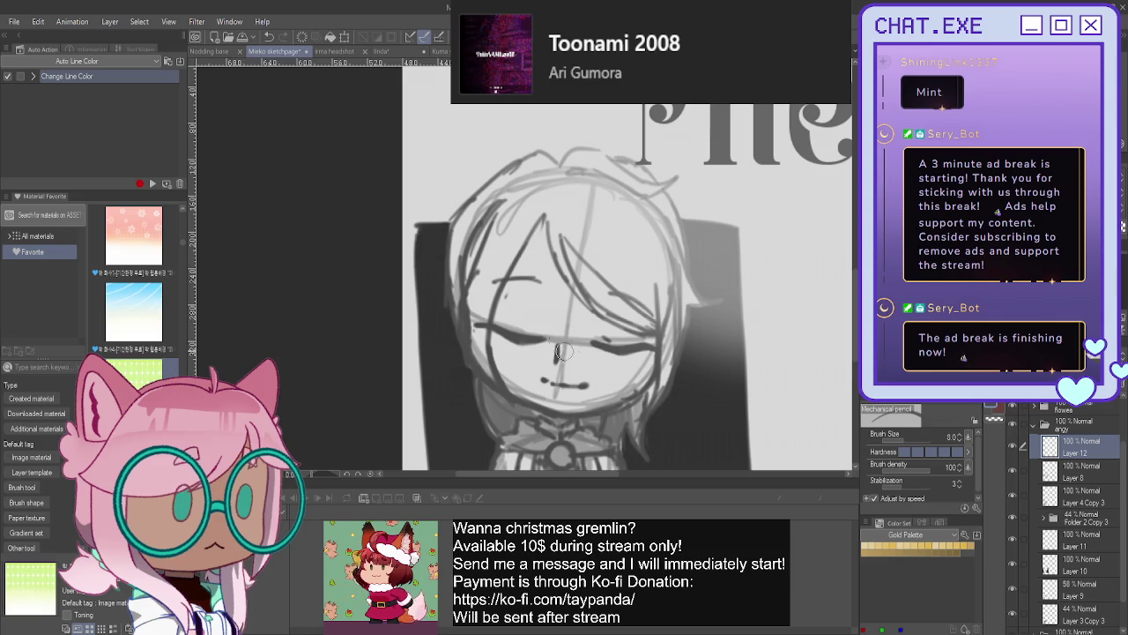
{"action": "left_click_drag", "start_coordinate": [556, 368], "coordinate": [535, 374]}
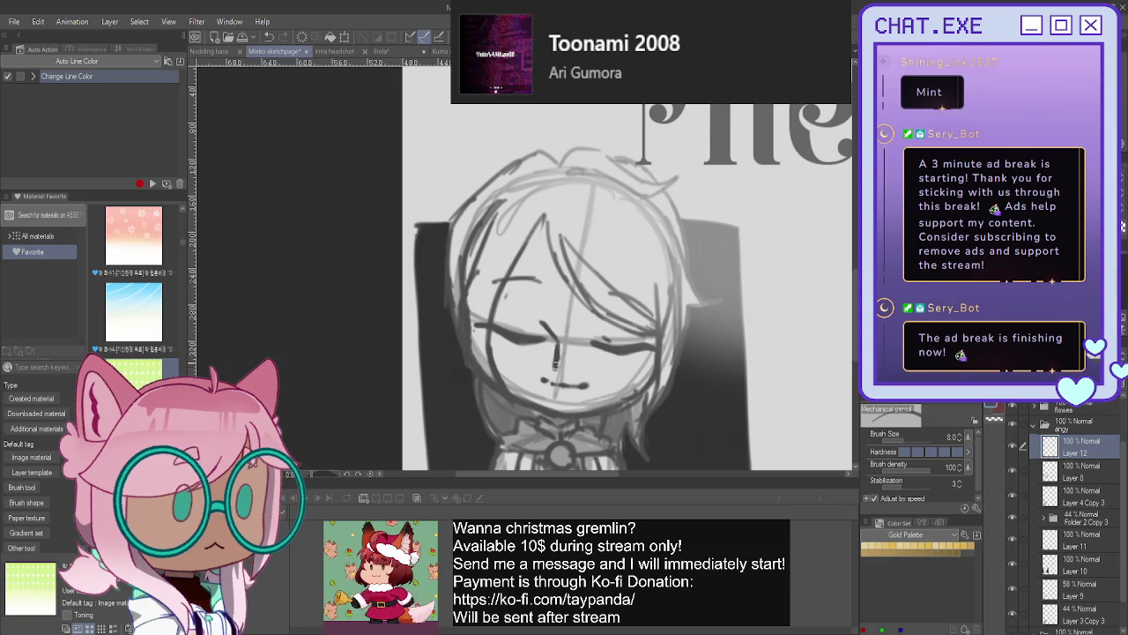
{"action": "mouse_move", "coordinate": [542, 322]}
{"action": "left_mouse_down"}
{"action": "mouse_move", "coordinate": [480, 317]}
{"action": "mouse_move", "coordinate": [480, 351]}
{"action": "mouse_move", "coordinate": [534, 378]}
{"action": "left_mouse_up"}
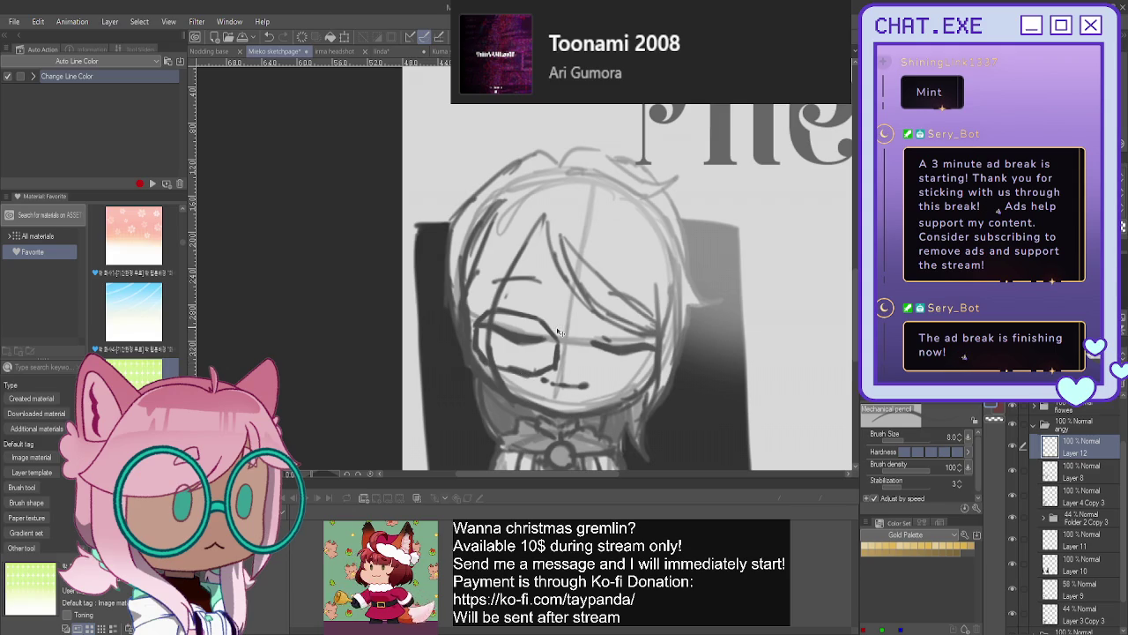
- Free Transform the sketched lens, reshaping it and shifting it slightly up and left
{"action": "key", "text": "ctrl+t"}
{"action": "left_click_drag", "start_coordinate": [516, 340], "coordinate": [526, 380]}
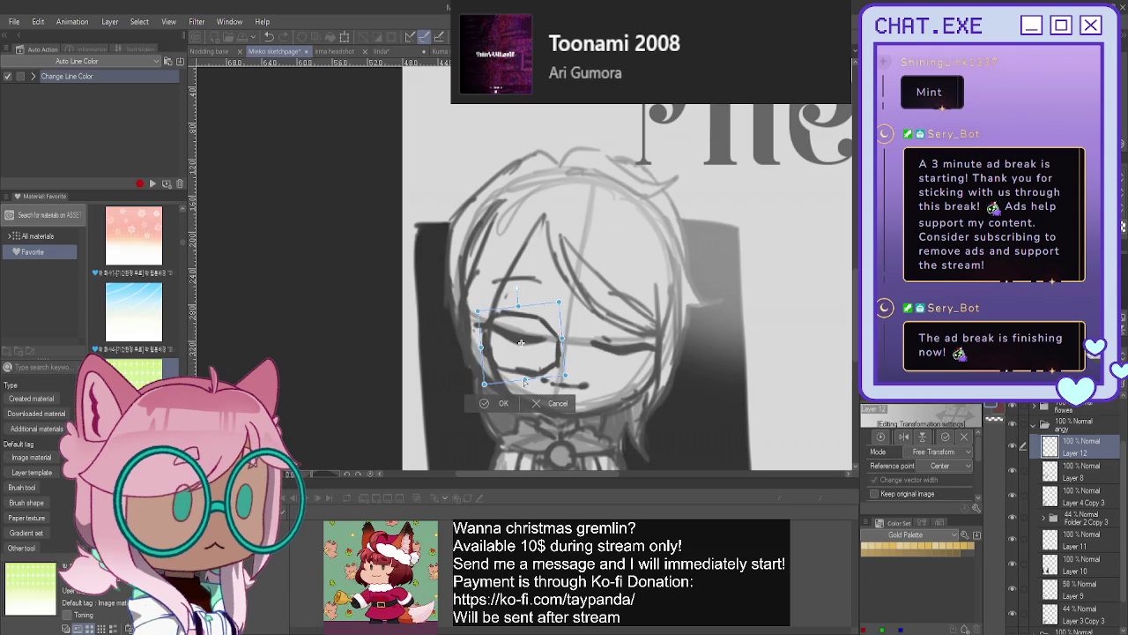
{"action": "left_click_drag", "start_coordinate": [521, 342], "coordinate": [446, 361]}
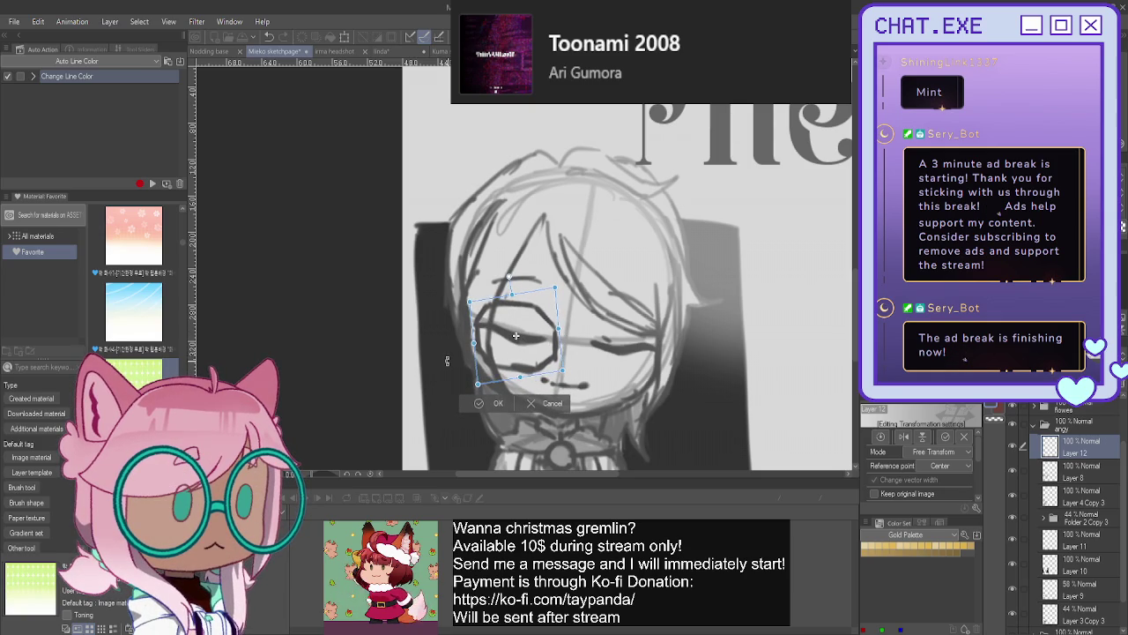
{"action": "left_click", "coordinate": [480, 405]}
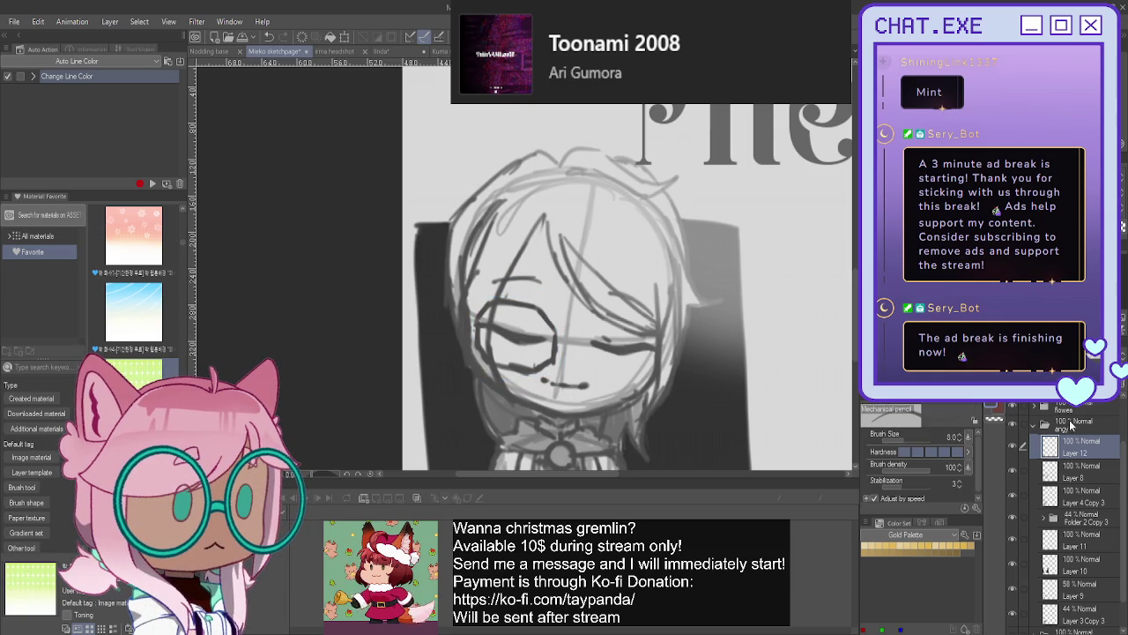
- Duplicate the lens layer and rotate the copy into place over the right eye
{"action": "key", "text": "ctrl+j"}
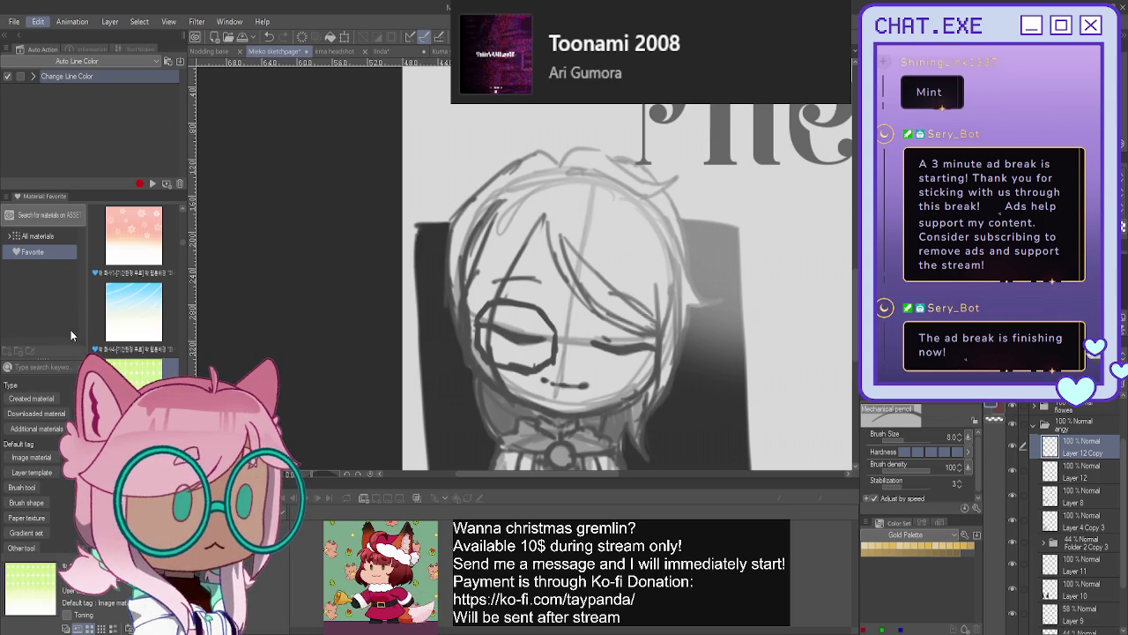
{"action": "key", "text": "ctrl+t"}
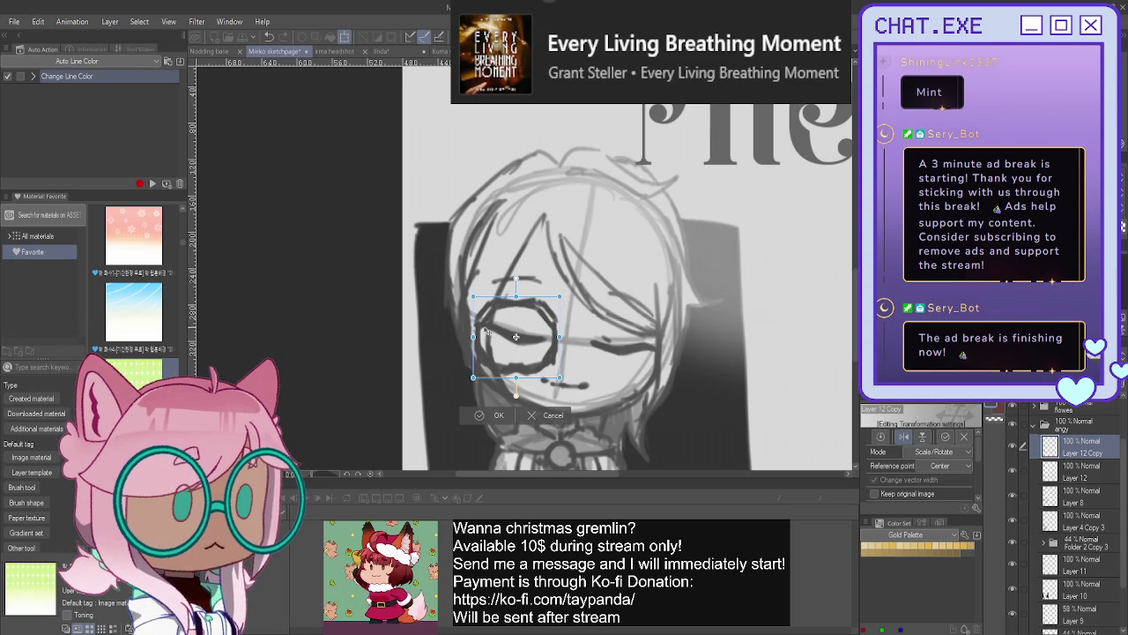
{"action": "mouse_move", "coordinate": [468, 388]}
{"action": "left_mouse_down"}
{"action": "mouse_move", "coordinate": [454, 362]}
{"action": "mouse_move", "coordinate": [615, 372]}
{"action": "left_mouse_up"}
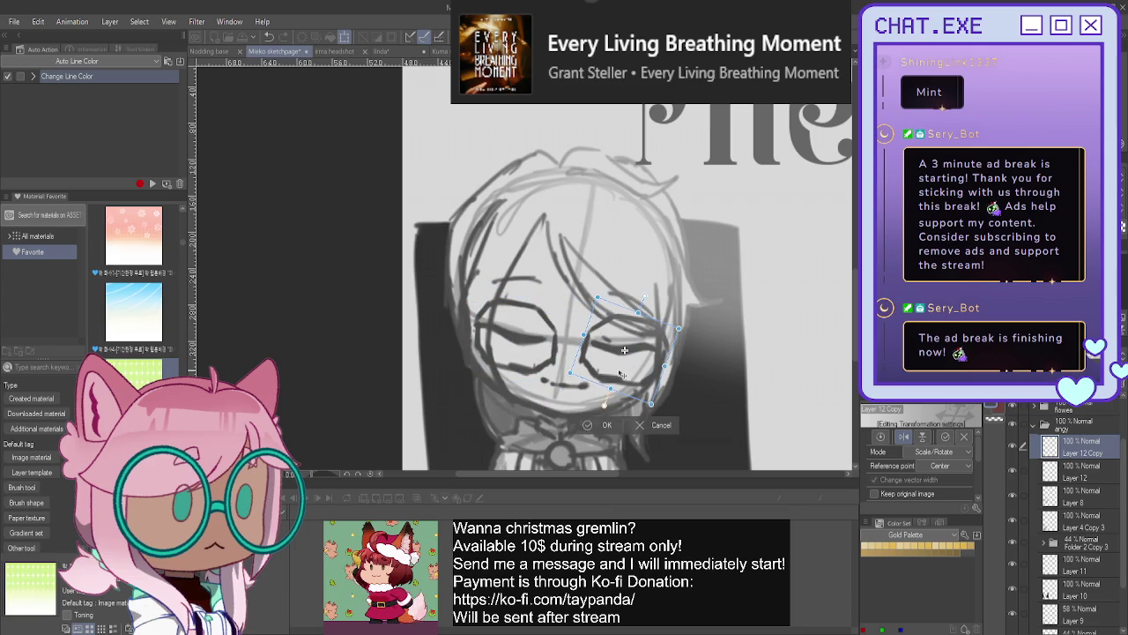
{"action": "left_click_drag", "start_coordinate": [549, 360], "coordinate": [608, 378]}
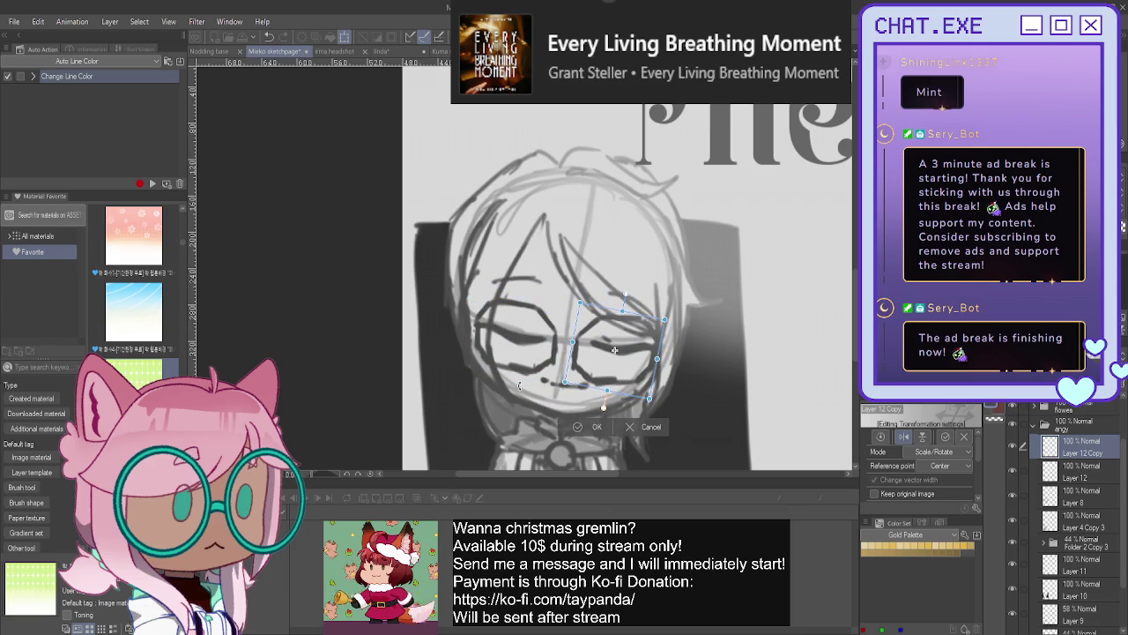
{"action": "left_click", "coordinate": [580, 428]}
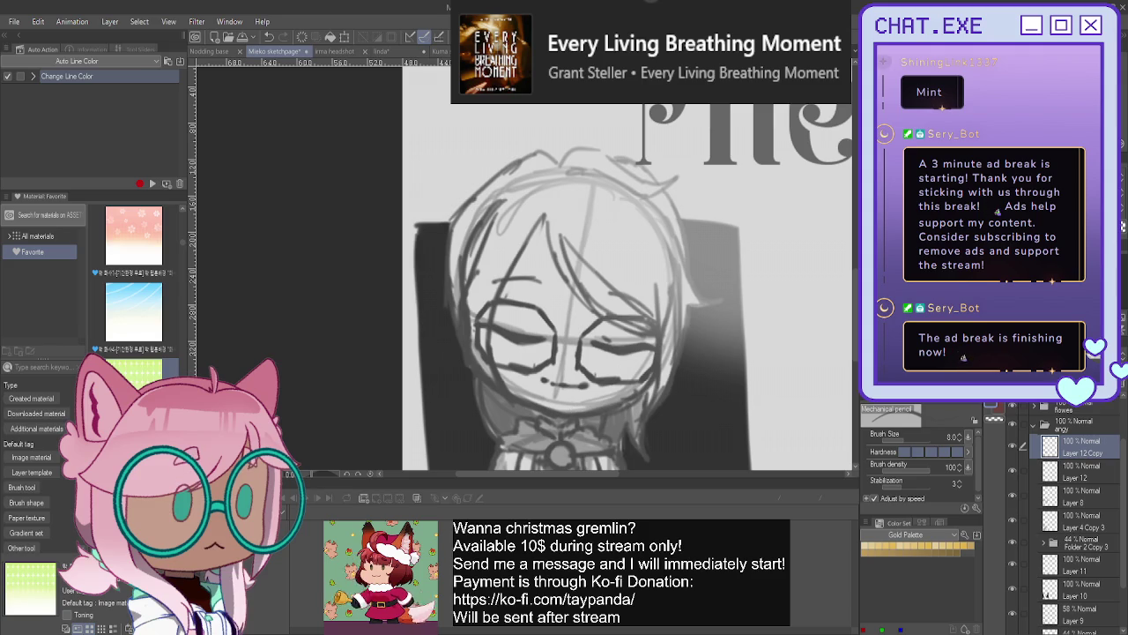
- Merge the lens copy into Layer 12 and draw a small bridge joining the lenses
{"action": "key", "text": "ctrl+e"}
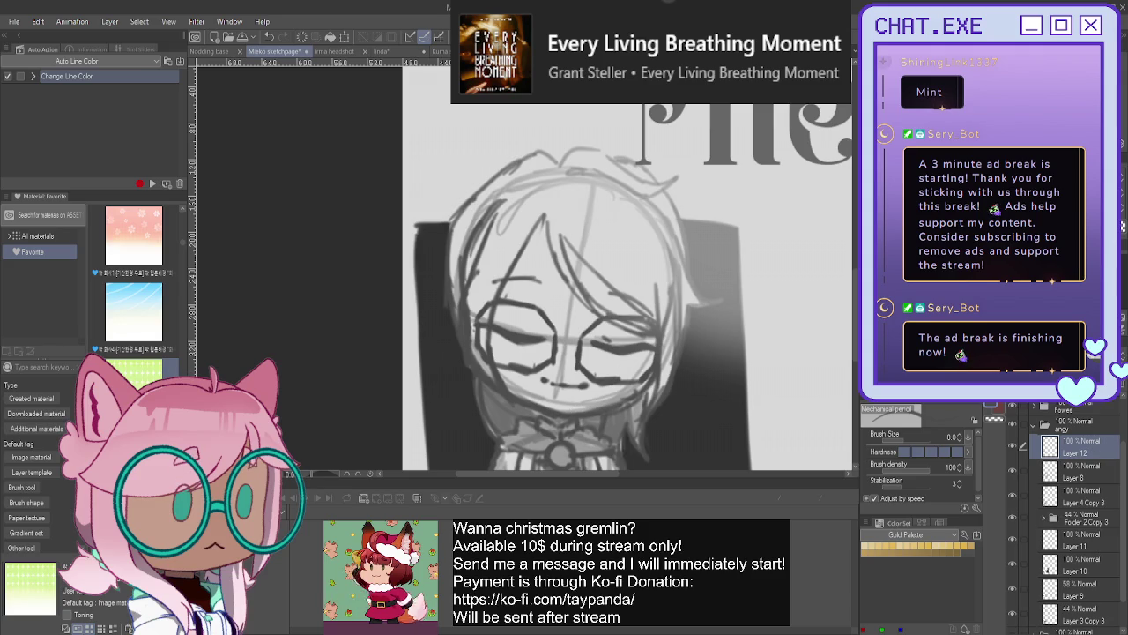
{"action": "scroll", "coordinate": [558, 325], "scroll_direction": "up", "scroll_amount": 2}
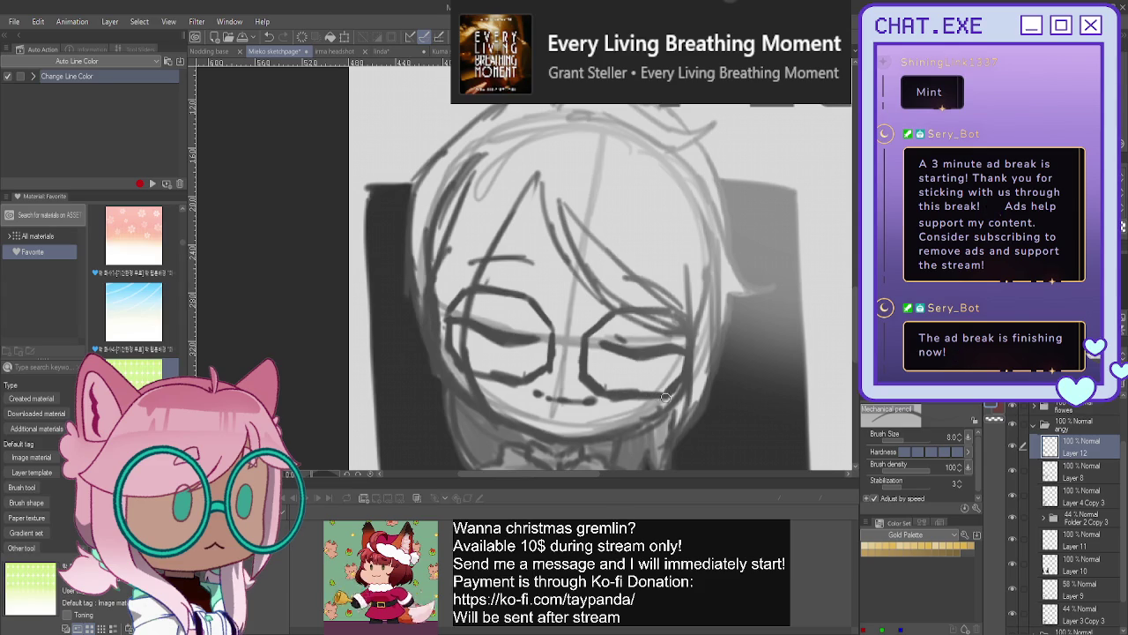
{"action": "mouse_move", "coordinate": [580, 355]}
{"action": "left_mouse_down"}
{"action": "mouse_move", "coordinate": [550, 352]}
{"action": "mouse_move", "coordinate": [547, 365]}
{"action": "left_mouse_up"}
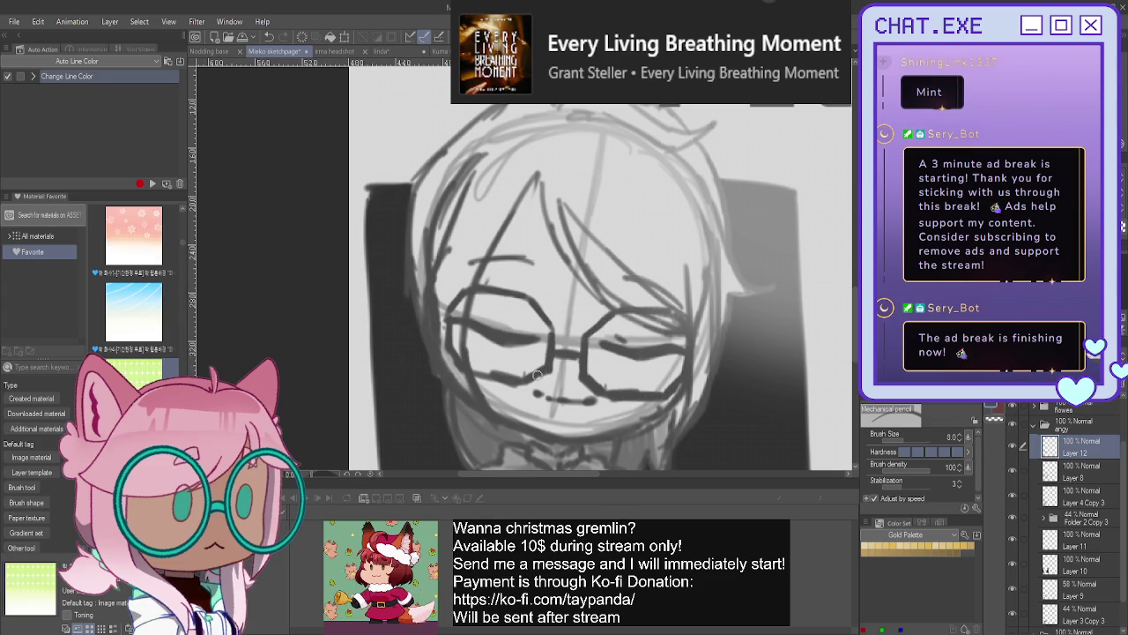
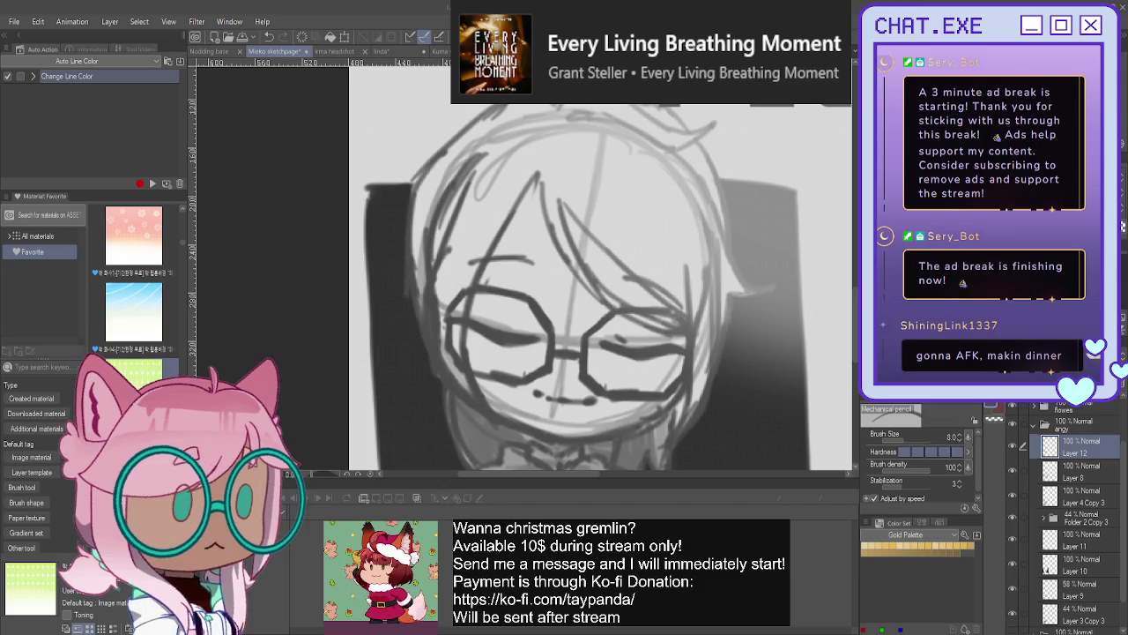
- Collapse the angy folder and make Folder 1 Copy 2's rough head circle visible beside Mieko
{"action": "scroll", "coordinate": [491, 311], "scroll_direction": "down", "scroll_amount": 2}
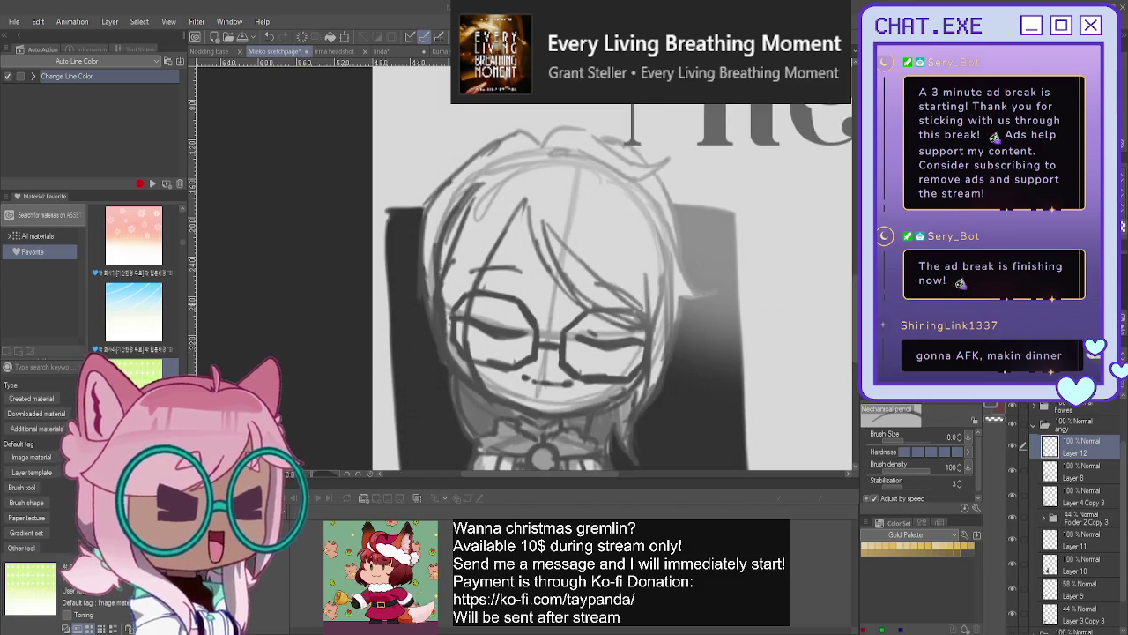
{"action": "scroll", "coordinate": [491, 311], "scroll_direction": "down", "scroll_amount": 2}
{"action": "scroll", "coordinate": [491, 311], "scroll_direction": "down", "scroll_amount": 1}
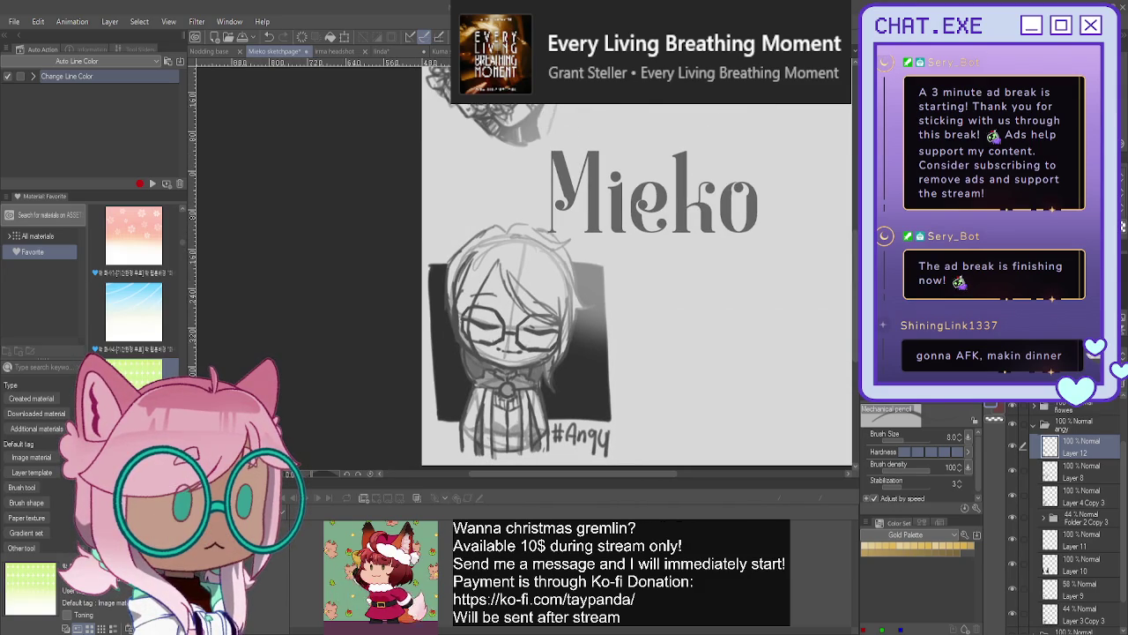
{"action": "scroll", "coordinate": [564, 291], "scroll_direction": "up", "scroll_amount": 3}
{"action": "scroll", "coordinate": [564, 291], "scroll_direction": "up", "scroll_amount": 3}
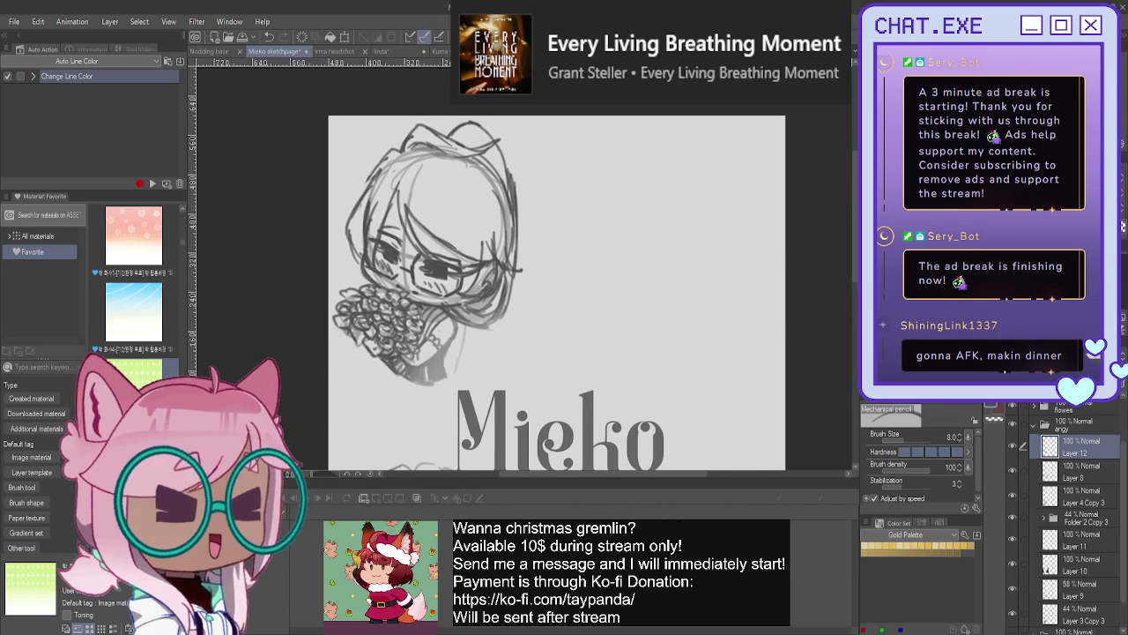
{"action": "left_click", "coordinate": [1036, 431]}
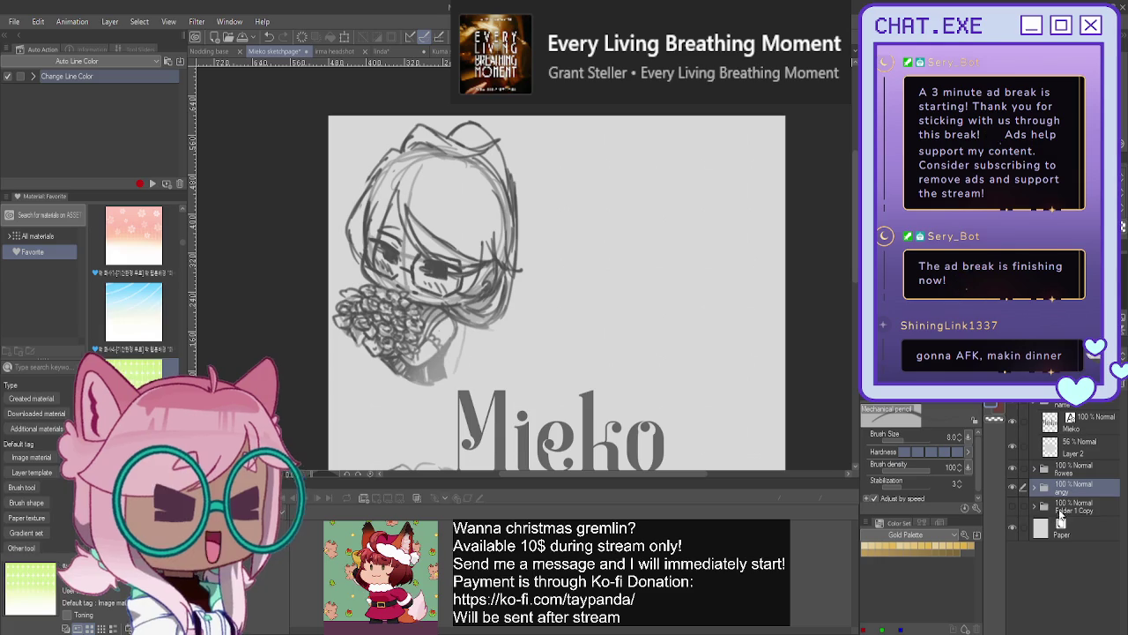
{"action": "left_click", "coordinate": [1071, 507]}
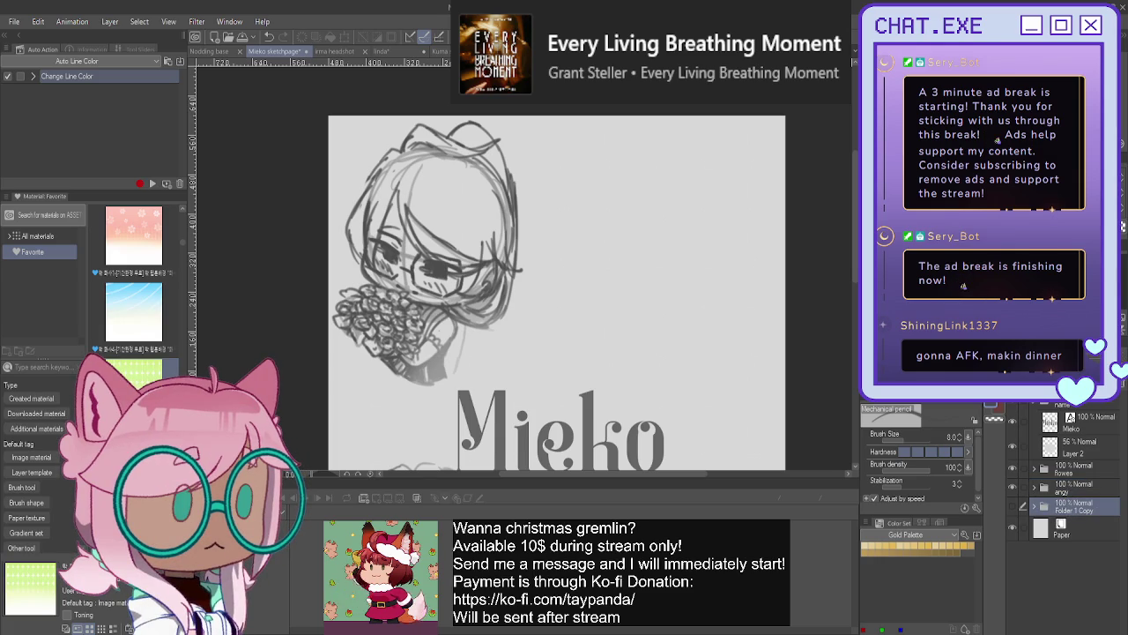
{"action": "left_click", "coordinate": [1012, 508]}
{"action": "left_click_drag", "start_coordinate": [557, 291], "coordinate": [531, 325]}
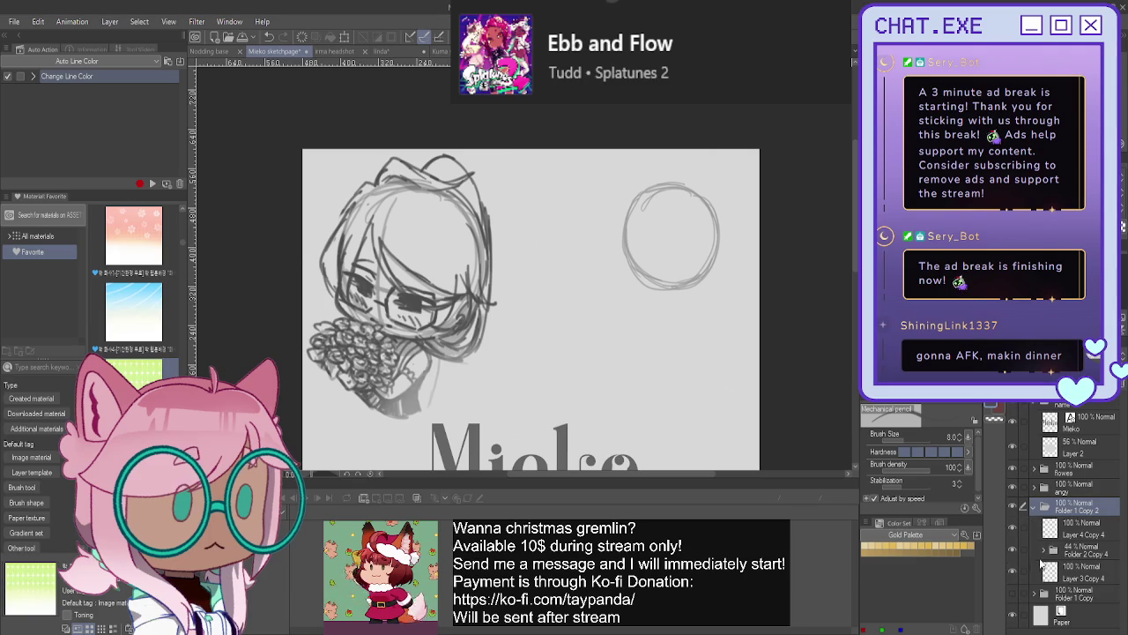
{"action": "left_click", "coordinate": [1043, 552]}
- On Layer 1 Copy 4, draw crosshair guides inside the head circle, then add Layer 13
{"action": "left_click", "coordinate": [1060, 570]}
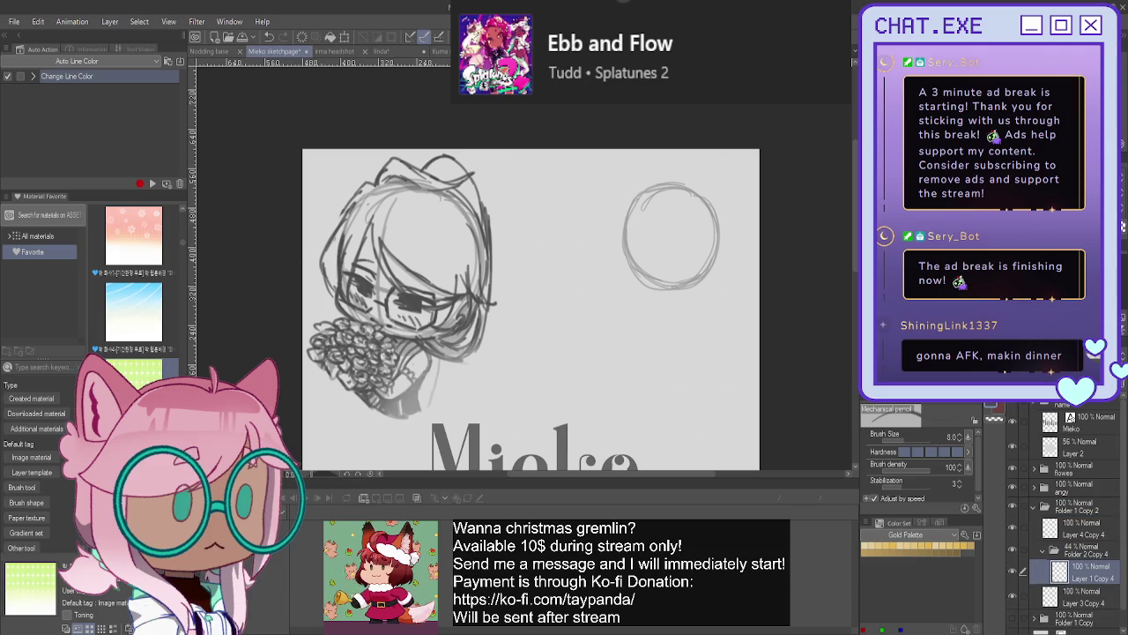
{"action": "scroll", "coordinate": [621, 282], "scroll_direction": "up", "scroll_amount": 1}
{"action": "scroll", "coordinate": [622, 282], "scroll_direction": "up", "scroll_amount": 1}
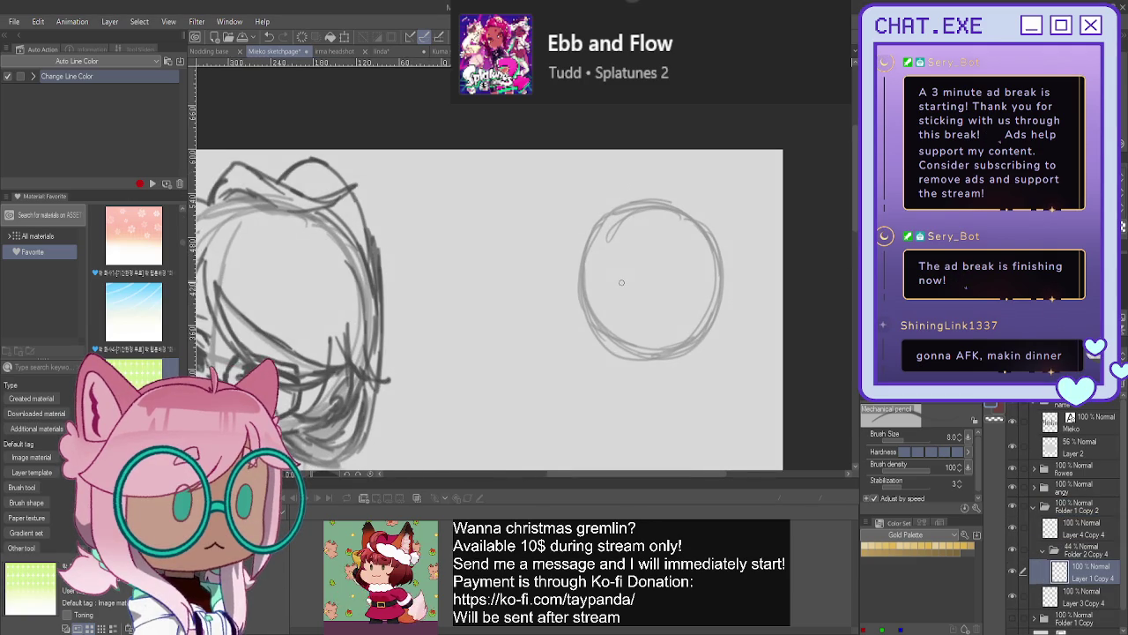
{"action": "scroll", "coordinate": [622, 282], "scroll_direction": "up", "scroll_amount": 1}
{"action": "scroll", "coordinate": [622, 282], "scroll_direction": "down", "scroll_amount": 1}
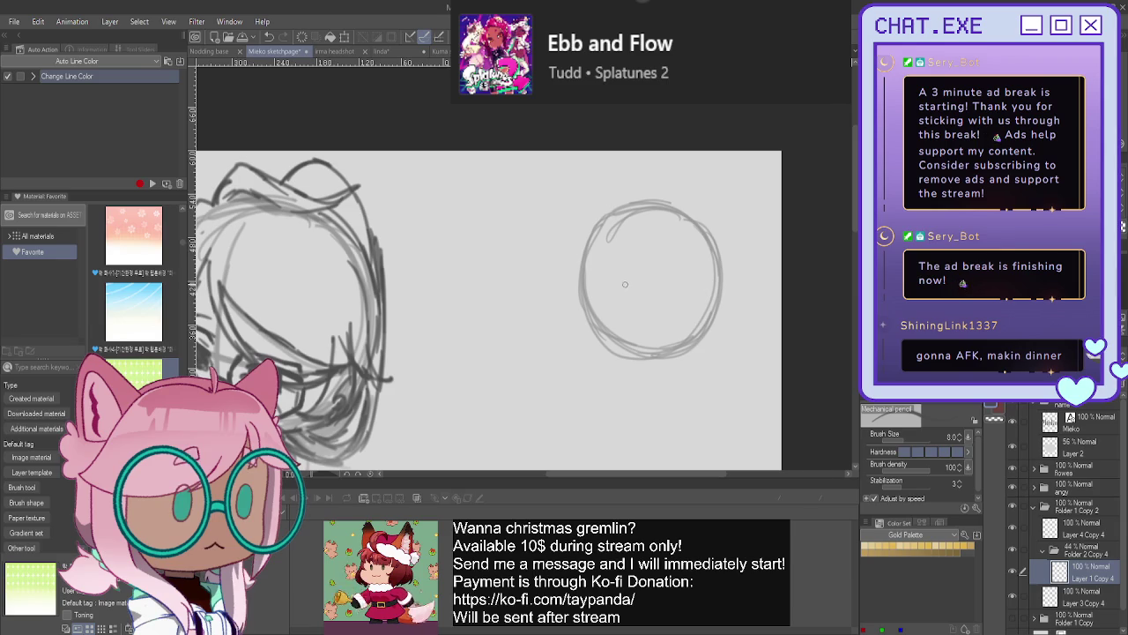
{"action": "left_click_drag", "start_coordinate": [670, 216], "coordinate": [665, 337]}
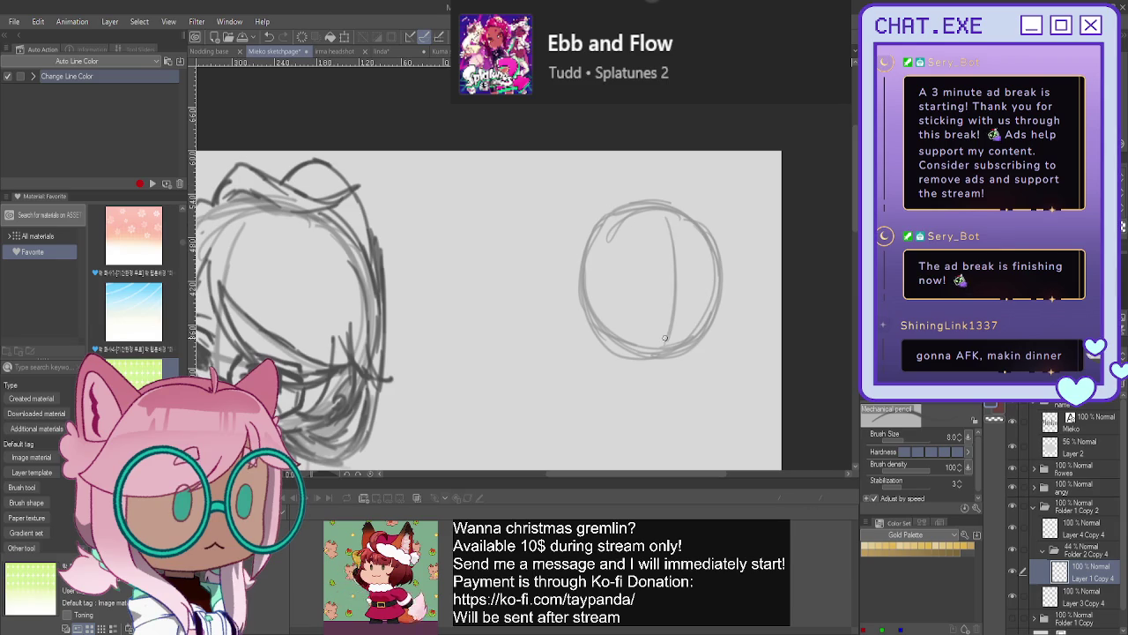
{"action": "left_click_drag", "start_coordinate": [710, 300], "coordinate": [597, 305]}
{"action": "mouse_move", "coordinate": [685, 216]}
{"action": "left_mouse_down"}
{"action": "mouse_move", "coordinate": [622, 220]}
{"action": "mouse_move", "coordinate": [603, 271]}
{"action": "mouse_move", "coordinate": [604, 335]}
{"action": "left_mouse_up"}
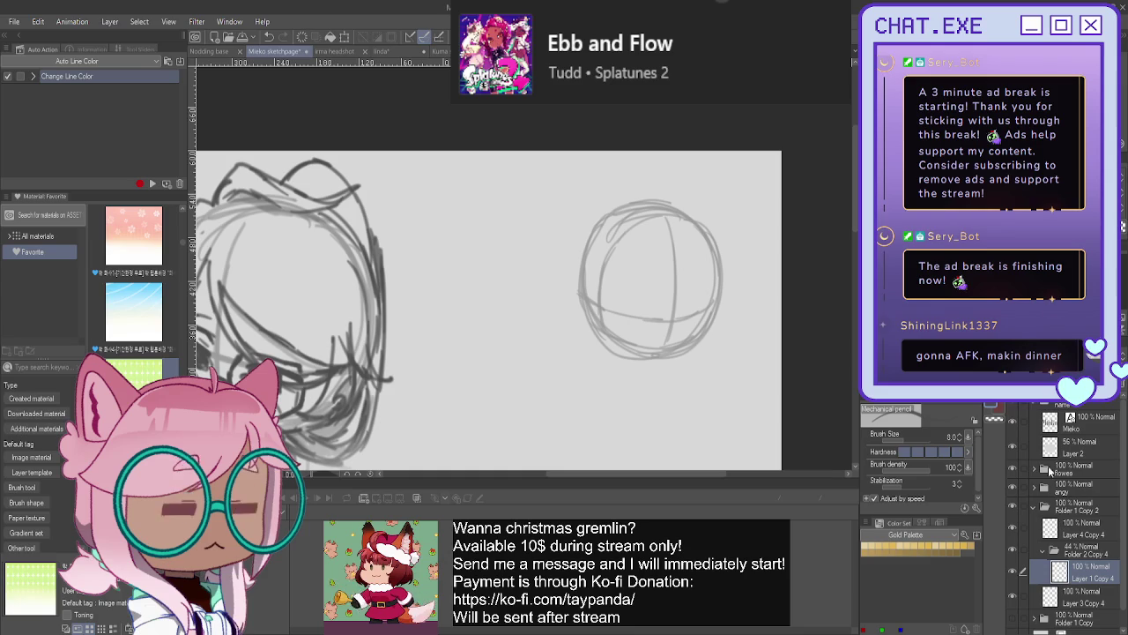
{"action": "key", "text": "ctrl+shift+n"}
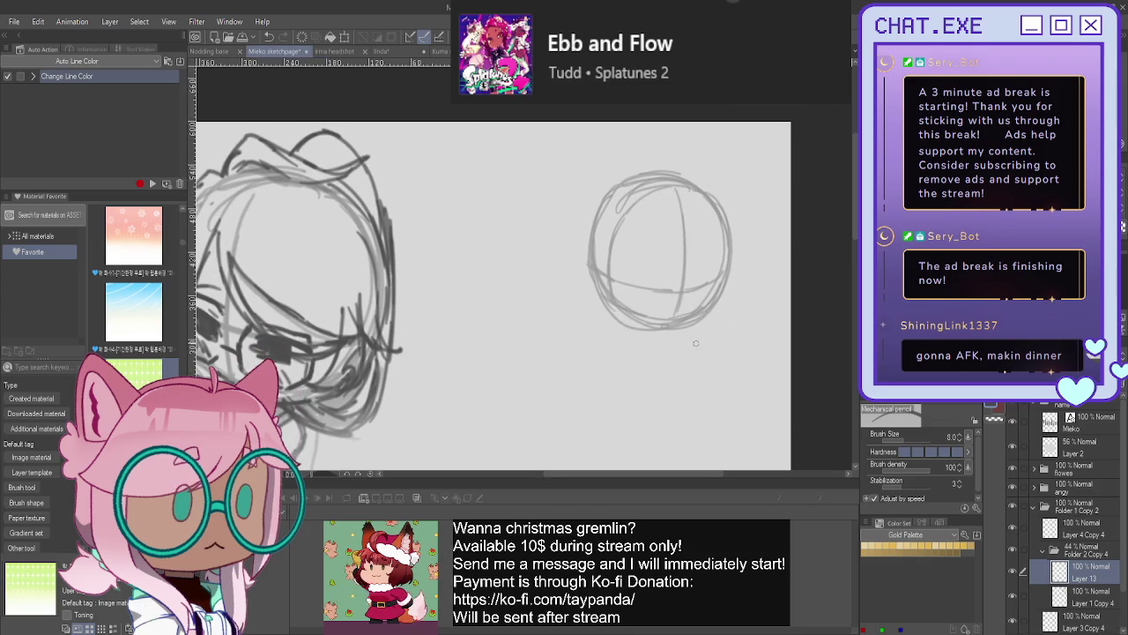
- On Layer 13, rough in the cookie tray, cookies, steam lines and body below the head
{"action": "scroll", "coordinate": [696, 343], "scroll_direction": "up", "scroll_amount": 1}
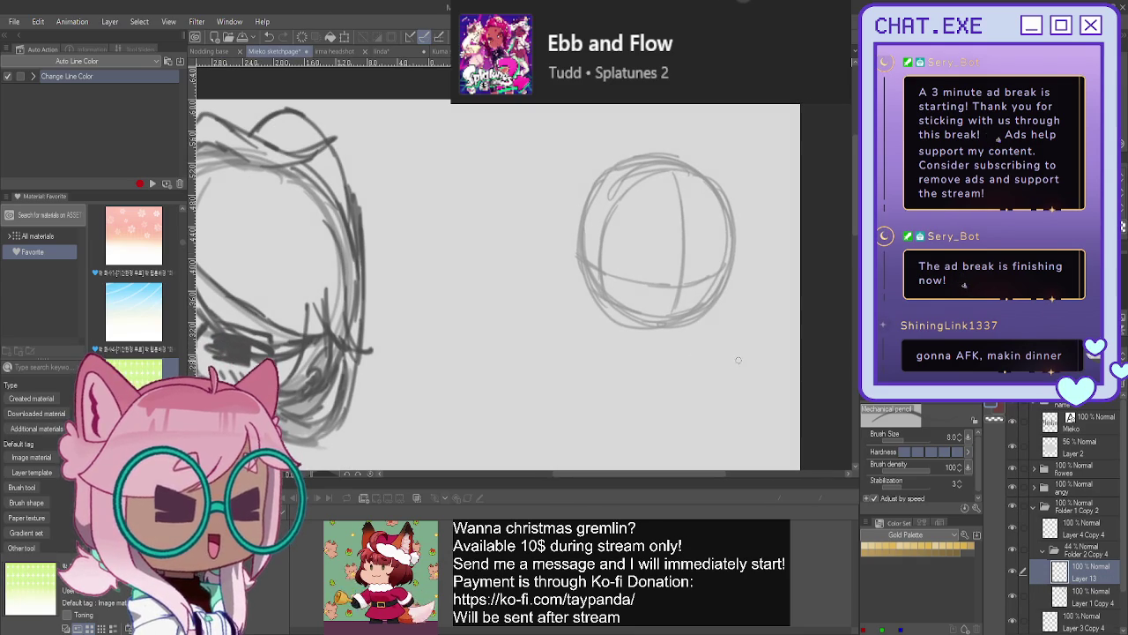
{"action": "mouse_move", "coordinate": [714, 360]}
{"action": "left_mouse_down"}
{"action": "mouse_move", "coordinate": [758, 377]}
{"action": "mouse_move", "coordinate": [695, 398]}
{"action": "mouse_move", "coordinate": [654, 391]}
{"action": "mouse_move", "coordinate": [670, 383]}
{"action": "mouse_move", "coordinate": [659, 402]}
{"action": "mouse_move", "coordinate": [647, 397]}
{"action": "mouse_move", "coordinate": [667, 401]}
{"action": "left_mouse_up"}
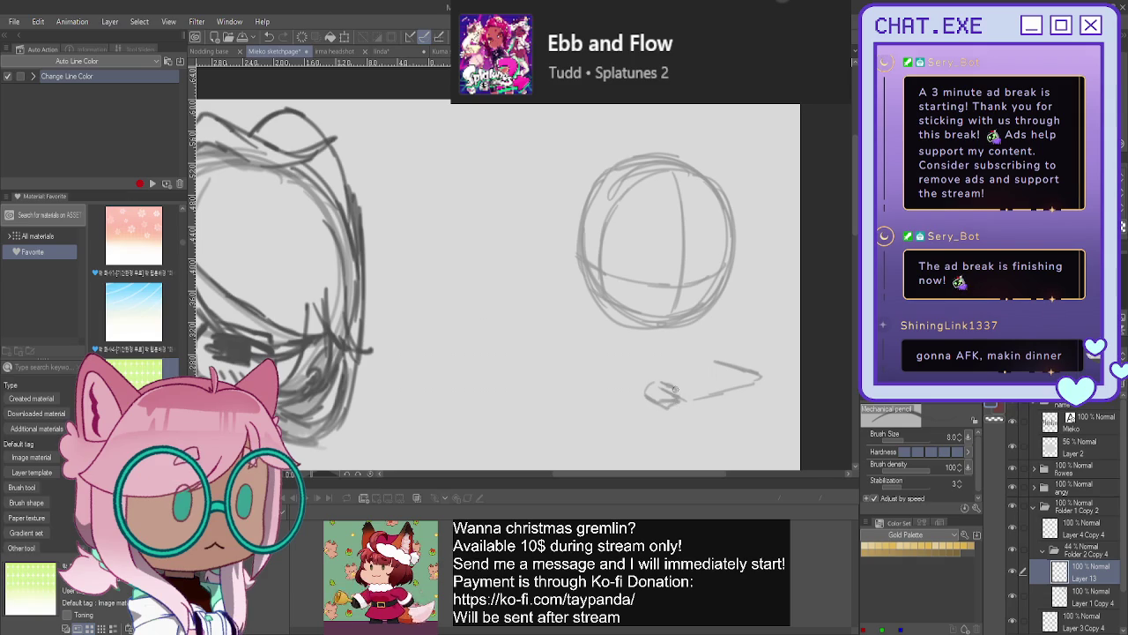
{"action": "mouse_move", "coordinate": [729, 359]}
{"action": "left_mouse_down"}
{"action": "mouse_move", "coordinate": [751, 365]}
{"action": "mouse_move", "coordinate": [732, 369]}
{"action": "left_mouse_up"}
{"action": "mouse_move", "coordinate": [734, 368]}
{"action": "left_mouse_down"}
{"action": "mouse_move", "coordinate": [749, 366]}
{"action": "mouse_move", "coordinate": [748, 293]}
{"action": "mouse_move", "coordinate": [727, 340]}
{"action": "left_mouse_up"}
{"action": "left_click_drag", "start_coordinate": [719, 325], "coordinate": [714, 335]}
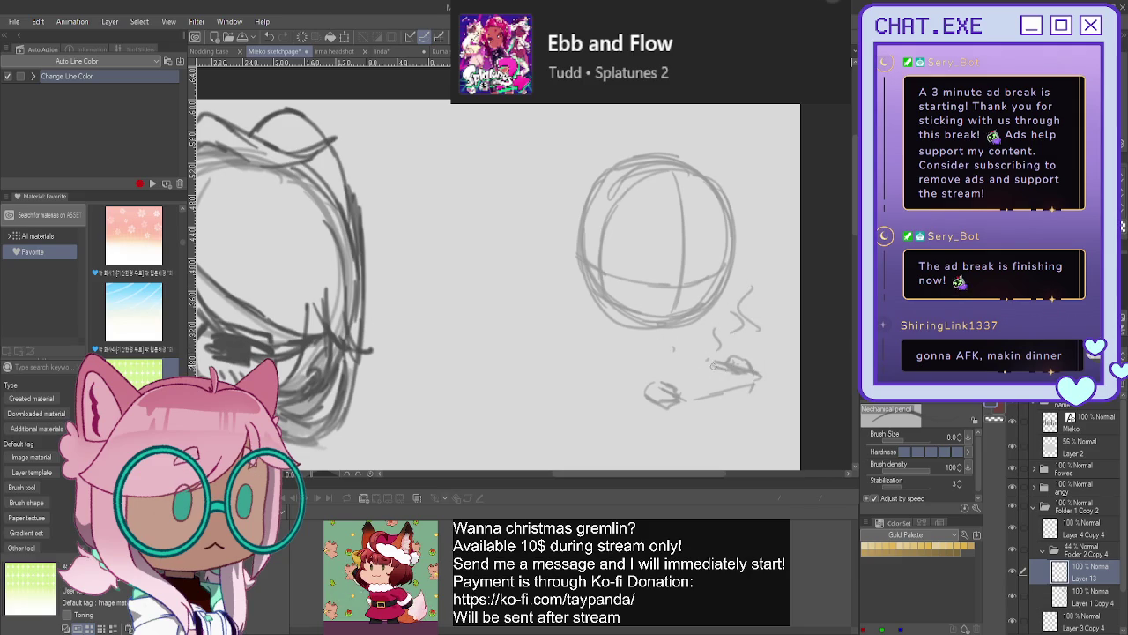
{"action": "mouse_move", "coordinate": [751, 374]}
{"action": "left_mouse_down"}
{"action": "mouse_move", "coordinate": [730, 386]}
{"action": "mouse_move", "coordinate": [704, 367]}
{"action": "mouse_move", "coordinate": [700, 378]}
{"action": "mouse_move", "coordinate": [670, 371]}
{"action": "left_mouse_up"}
{"action": "mouse_move", "coordinate": [693, 337]}
{"action": "left_mouse_down"}
{"action": "mouse_move", "coordinate": [657, 336]}
{"action": "mouse_move", "coordinate": [633, 382]}
{"action": "left_mouse_up"}
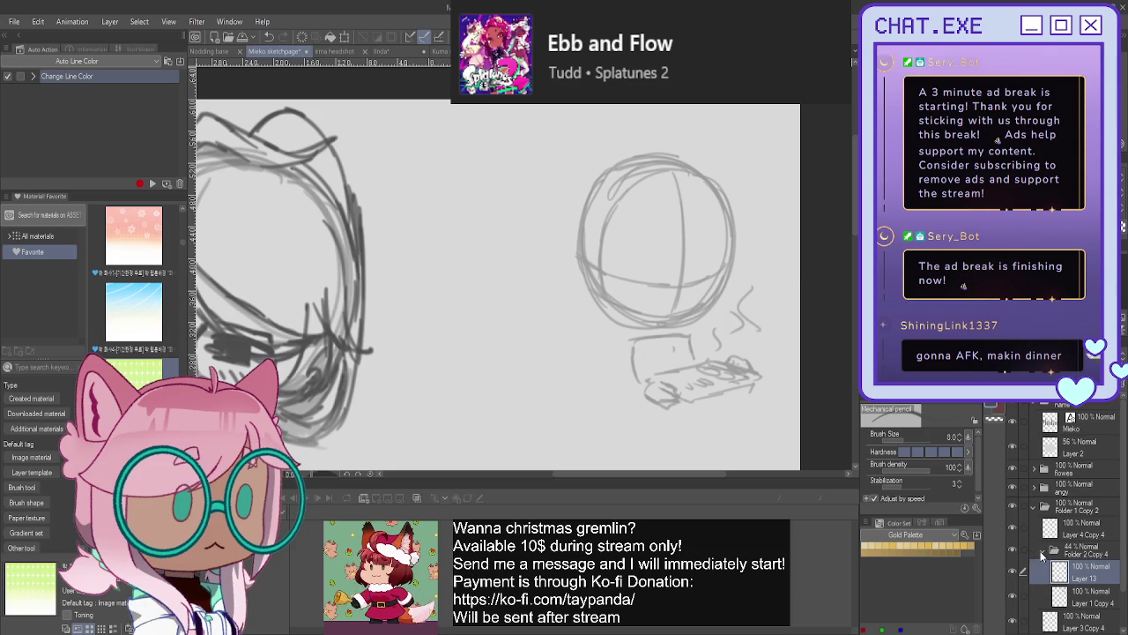
{"action": "left_click", "coordinate": [1041, 551]}
{"action": "left_click", "coordinate": [1071, 526]}
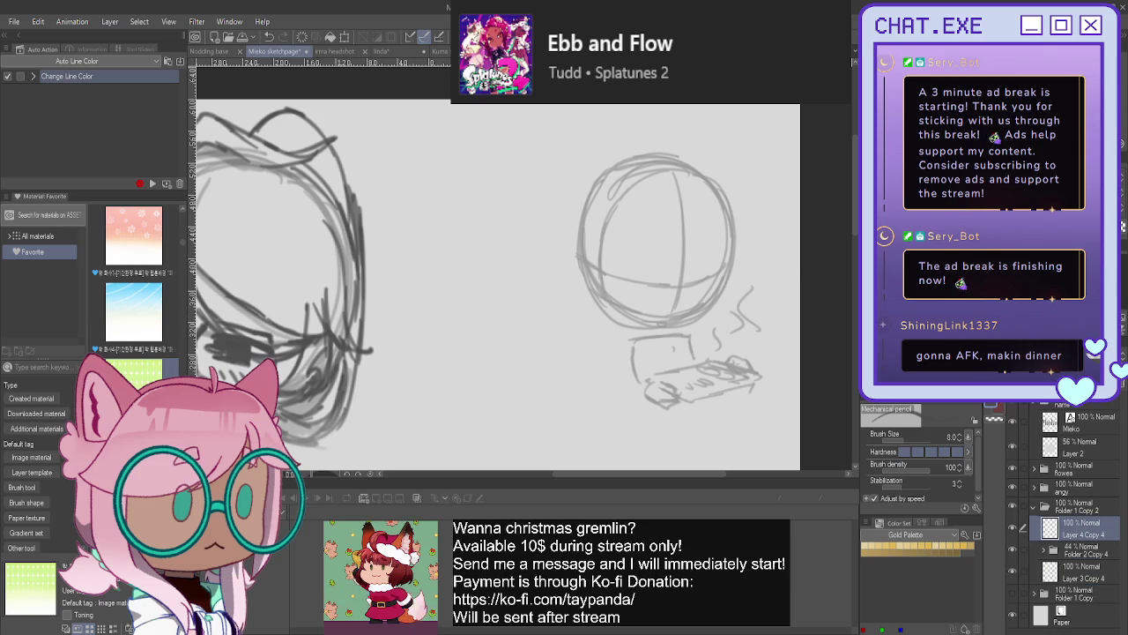
- Draw the chibi's eyes, open mouth and eyebrows, and ink the head's right edge
{"action": "scroll", "coordinate": [670, 211], "scroll_direction": "up", "scroll_amount": 2}
{"action": "scroll", "coordinate": [670, 211], "scroll_direction": "up", "scroll_amount": 2}
{"action": "left_click_drag", "start_coordinate": [707, 297], "coordinate": [706, 313]}
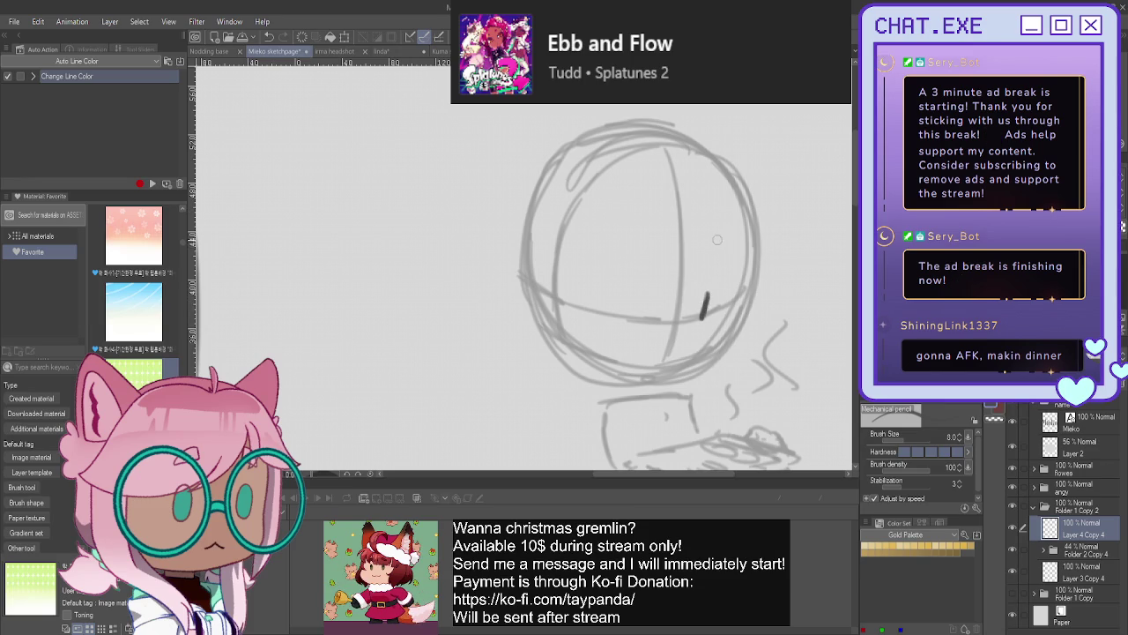
{"action": "mouse_move", "coordinate": [665, 344]}
{"action": "left_mouse_down"}
{"action": "mouse_move", "coordinate": [684, 339]}
{"action": "mouse_move", "coordinate": [664, 362]}
{"action": "mouse_move", "coordinate": [682, 344]}
{"action": "left_mouse_up"}
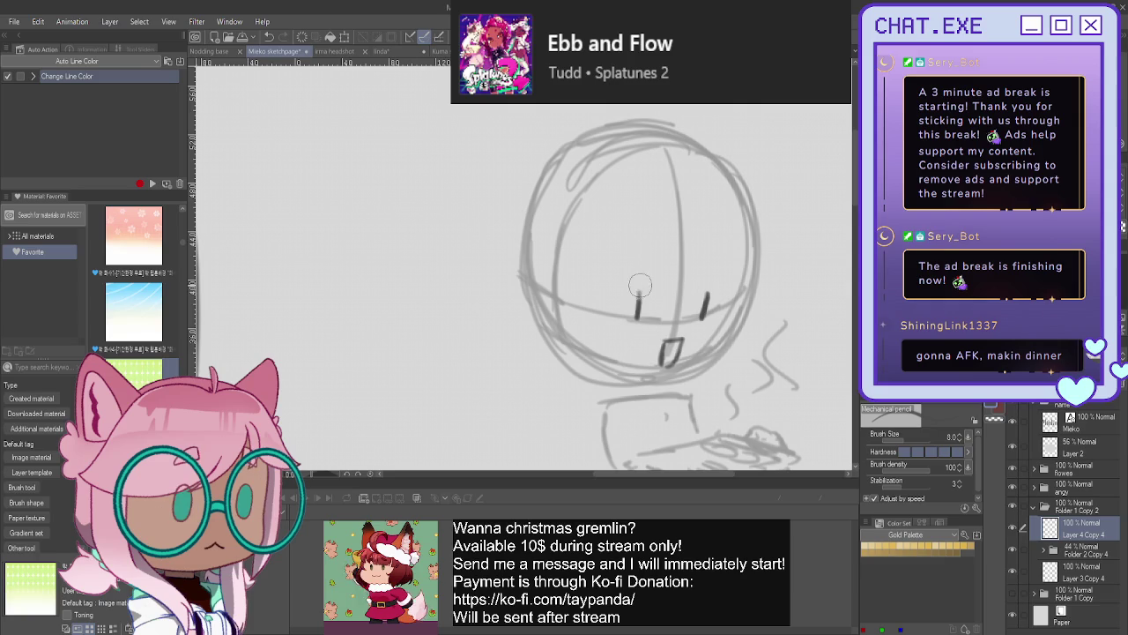
{"action": "left_click_drag", "start_coordinate": [645, 298], "coordinate": [644, 321]}
{"action": "mouse_move", "coordinate": [708, 292]}
{"action": "left_mouse_down"}
{"action": "mouse_move", "coordinate": [702, 314]}
{"action": "mouse_move", "coordinate": [643, 319]}
{"action": "left_mouse_up"}
{"action": "left_click_drag", "start_coordinate": [709, 235], "coordinate": [729, 257]}
{"action": "mouse_move", "coordinate": [659, 245]}
{"action": "left_mouse_down"}
{"action": "mouse_move", "coordinate": [627, 251]}
{"action": "mouse_move", "coordinate": [659, 239]}
{"action": "left_mouse_up"}
{"action": "mouse_move", "coordinate": [737, 181]}
{"action": "left_mouse_down"}
{"action": "mouse_move", "coordinate": [747, 304]}
{"action": "mouse_move", "coordinate": [728, 356]}
{"action": "mouse_move", "coordinate": [688, 377]}
{"action": "left_mouse_up"}
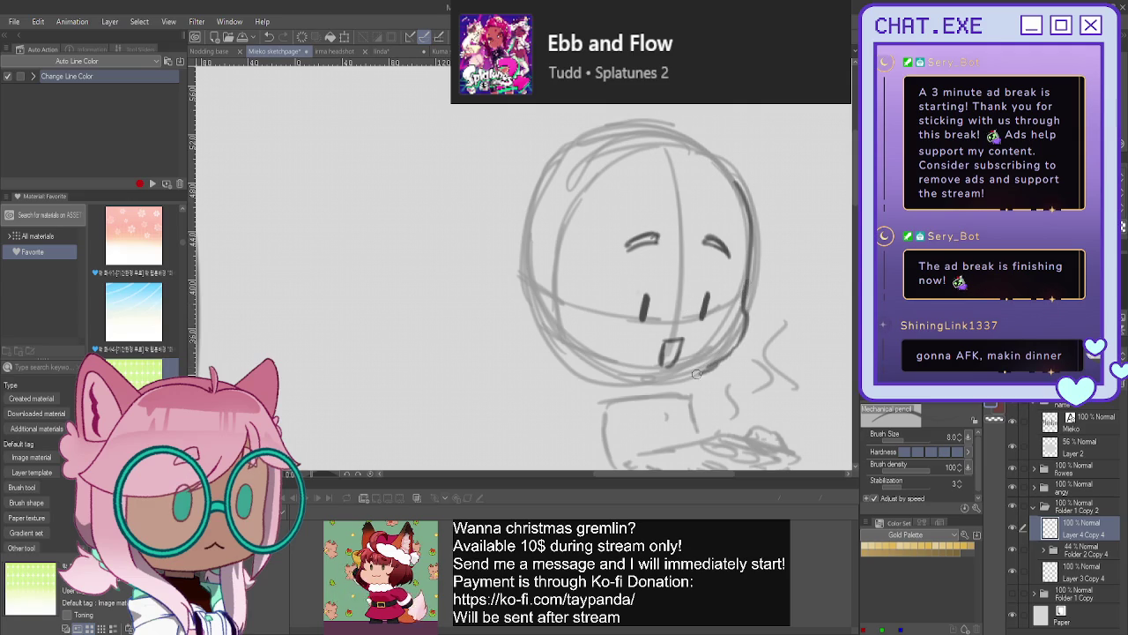
- With the view mirrored, darken the lower head and chin, then draw the jaw to the ear
{"action": "key", "text": "h"}
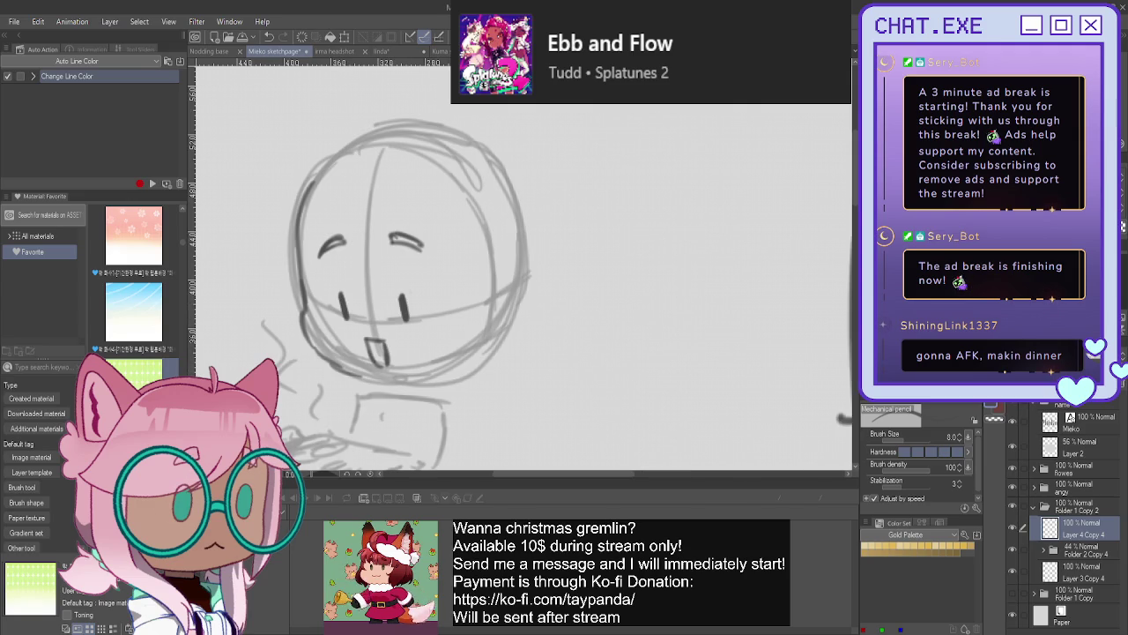
{"action": "mouse_move", "coordinate": [300, 312]}
{"action": "left_mouse_down"}
{"action": "mouse_move", "coordinate": [308, 349]}
{"action": "mouse_move", "coordinate": [393, 386]}
{"action": "left_mouse_up"}
{"action": "mouse_move", "coordinate": [300, 333]}
{"action": "left_mouse_down"}
{"action": "mouse_move", "coordinate": [393, 388]}
{"action": "mouse_move", "coordinate": [321, 358]}
{"action": "left_mouse_up"}
{"action": "mouse_move", "coordinate": [395, 381]}
{"action": "left_mouse_down"}
{"action": "mouse_move", "coordinate": [449, 373]}
{"action": "mouse_move", "coordinate": [379, 380]}
{"action": "left_mouse_up"}
{"action": "key", "text": "h"}
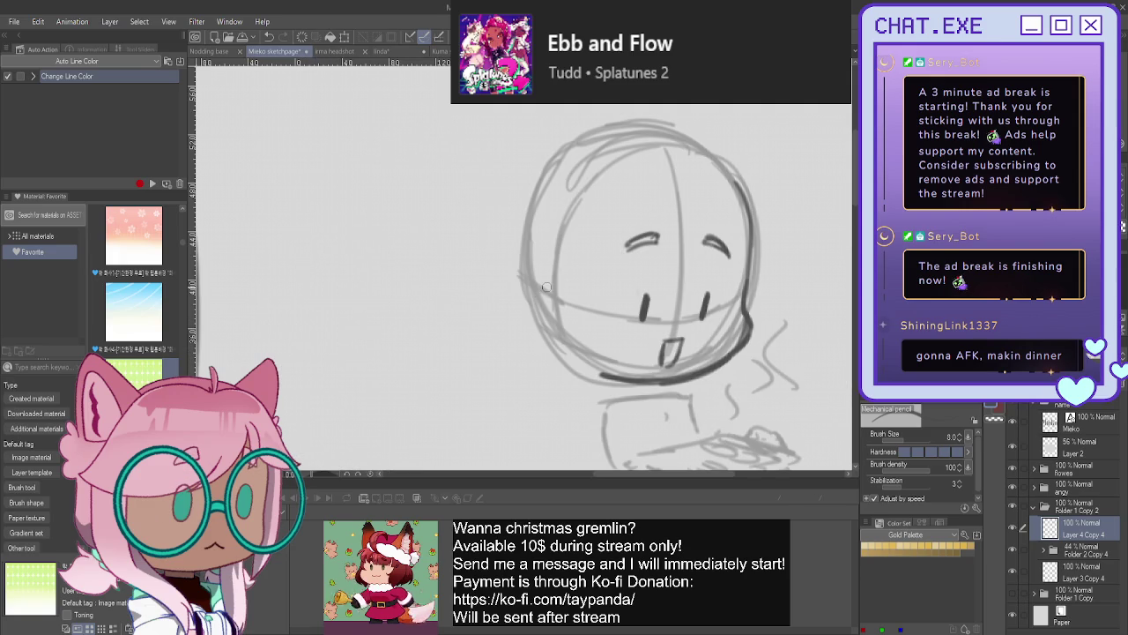
{"action": "mouse_move", "coordinate": [557, 284]}
{"action": "left_mouse_down"}
{"action": "mouse_move", "coordinate": [534, 284]}
{"action": "mouse_move", "coordinate": [545, 330]}
{"action": "mouse_move", "coordinate": [556, 282]}
{"action": "mouse_move", "coordinate": [558, 339]}
{"action": "mouse_move", "coordinate": [528, 268]}
{"action": "mouse_move", "coordinate": [515, 316]}
{"action": "mouse_move", "coordinate": [622, 380]}
{"action": "left_mouse_up"}
{"action": "key", "text": "ctrl+z"}
{"action": "key", "text": "ctrl+z"}
{"action": "key", "text": "ctrl+z"}
{"action": "key", "text": "ctrl+z"}
{"action": "left_click_drag", "start_coordinate": [569, 344], "coordinate": [644, 381]}
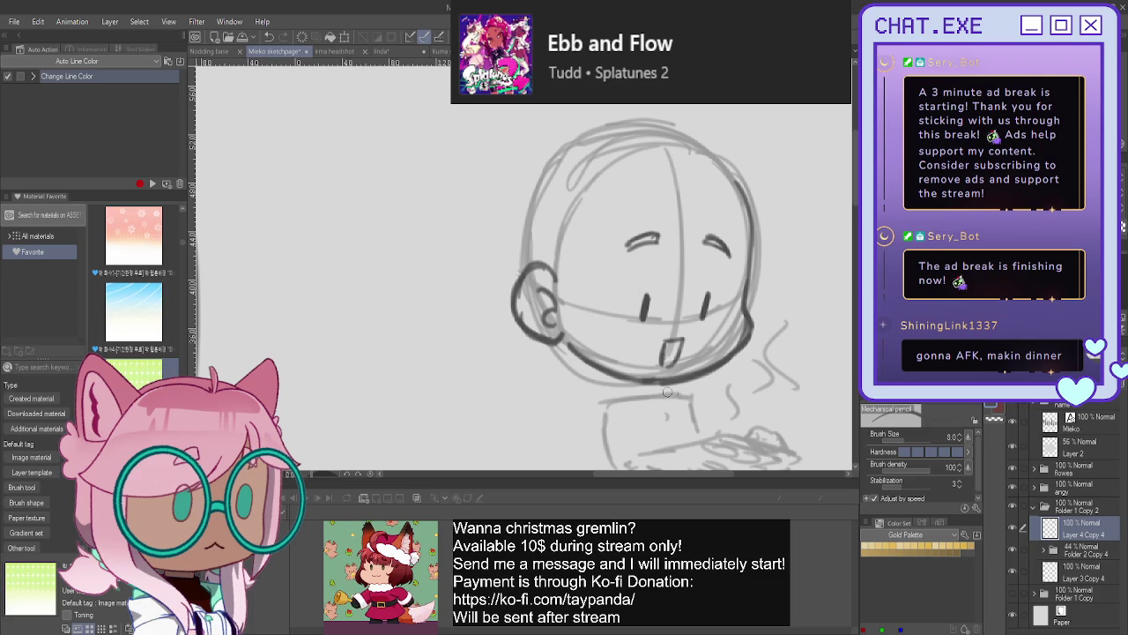
- Sketch the neck, collar and left side of the torso below the chin
{"action": "left_click_drag", "start_coordinate": [660, 393], "coordinate": [703, 435]}
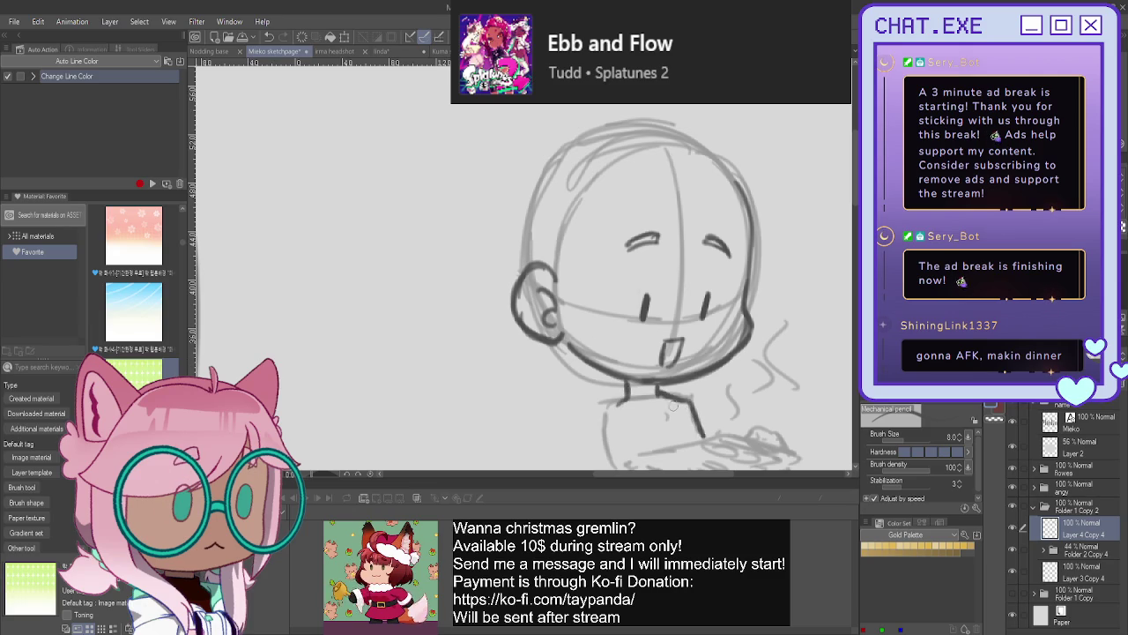
{"action": "mouse_move", "coordinate": [676, 409]}
{"action": "left_mouse_down"}
{"action": "mouse_move", "coordinate": [656, 432]}
{"action": "mouse_move", "coordinate": [686, 420]}
{"action": "mouse_move", "coordinate": [702, 444]}
{"action": "left_mouse_up"}
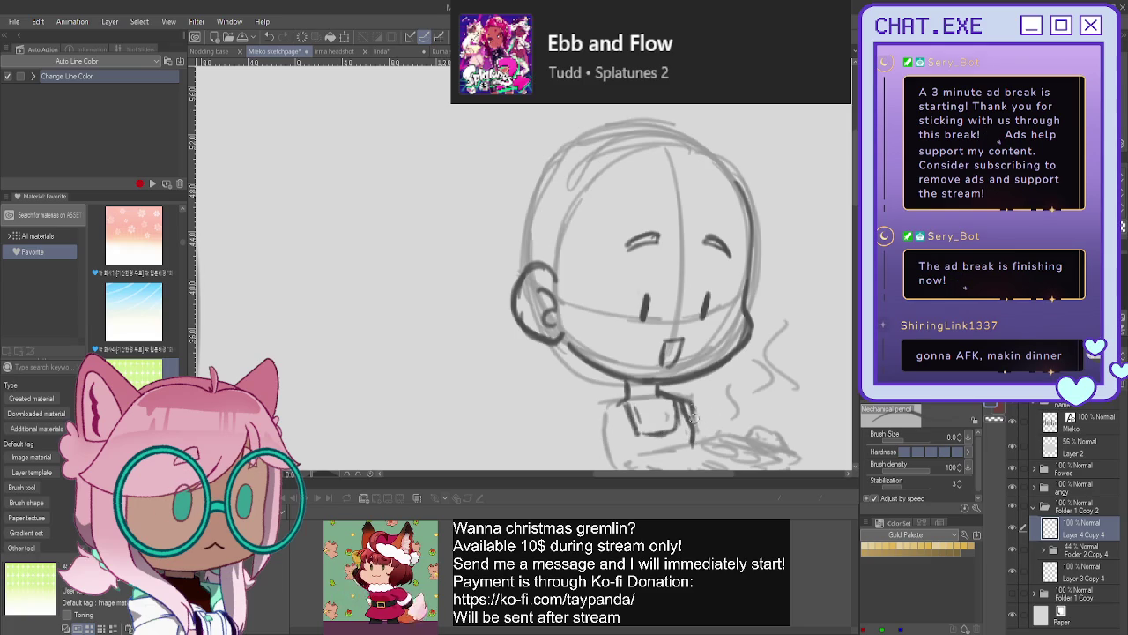
{"action": "left_click_drag", "start_coordinate": [615, 406], "coordinate": [628, 443]}
{"action": "mouse_move", "coordinate": [609, 405]}
{"action": "left_mouse_down"}
{"action": "mouse_move", "coordinate": [597, 430]}
{"action": "mouse_move", "coordinate": [603, 467]}
{"action": "left_mouse_up"}
{"action": "scroll", "coordinate": [608, 440], "scroll_direction": "down", "scroll_amount": 2}
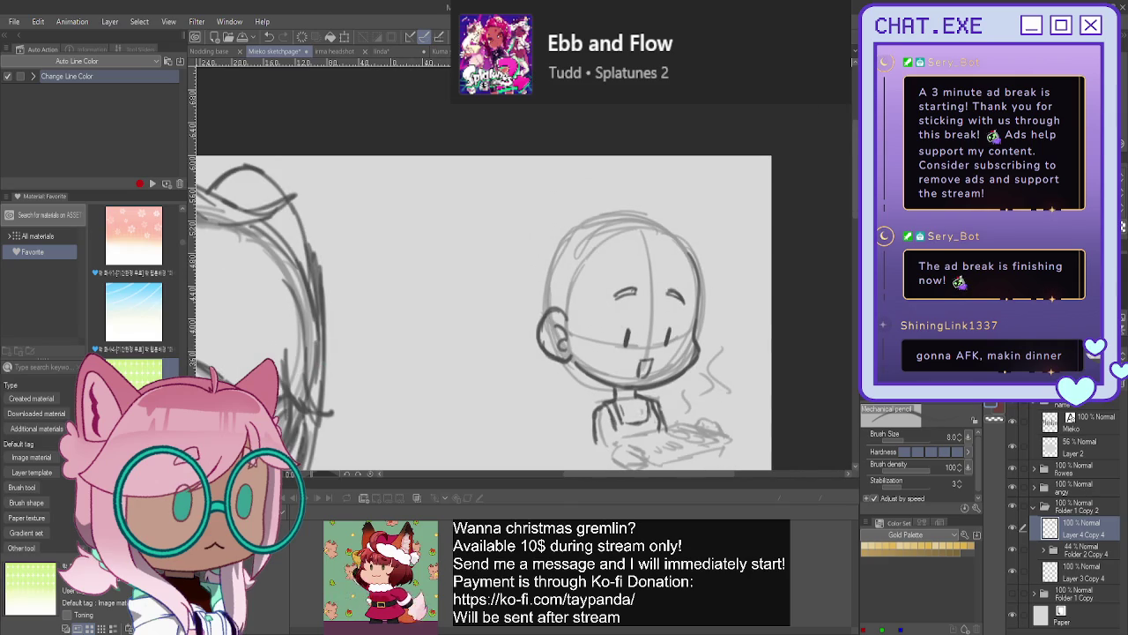
- Sketch the hand gripping the tray and darken the arm, collar and neckline lines
{"action": "left_click_drag", "start_coordinate": [476, 317], "coordinate": [538, 234]}
{"action": "scroll", "coordinate": [692, 348], "scroll_direction": "up", "scroll_amount": 1}
{"action": "scroll", "coordinate": [692, 348], "scroll_direction": "up", "scroll_amount": 1}
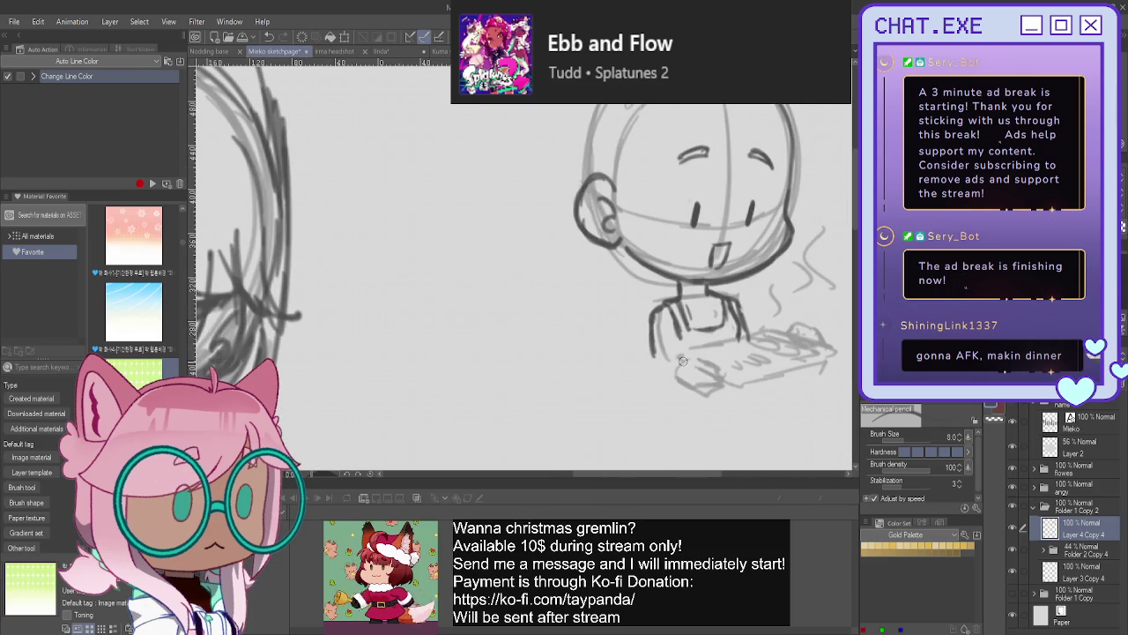
{"action": "mouse_move", "coordinate": [706, 357]}
{"action": "left_mouse_down"}
{"action": "mouse_move", "coordinate": [718, 363]}
{"action": "mouse_move", "coordinate": [712, 377]}
{"action": "mouse_move", "coordinate": [683, 363]}
{"action": "mouse_move", "coordinate": [673, 382]}
{"action": "mouse_move", "coordinate": [713, 395]}
{"action": "mouse_move", "coordinate": [696, 402]}
{"action": "mouse_move", "coordinate": [679, 383]}
{"action": "left_mouse_up"}
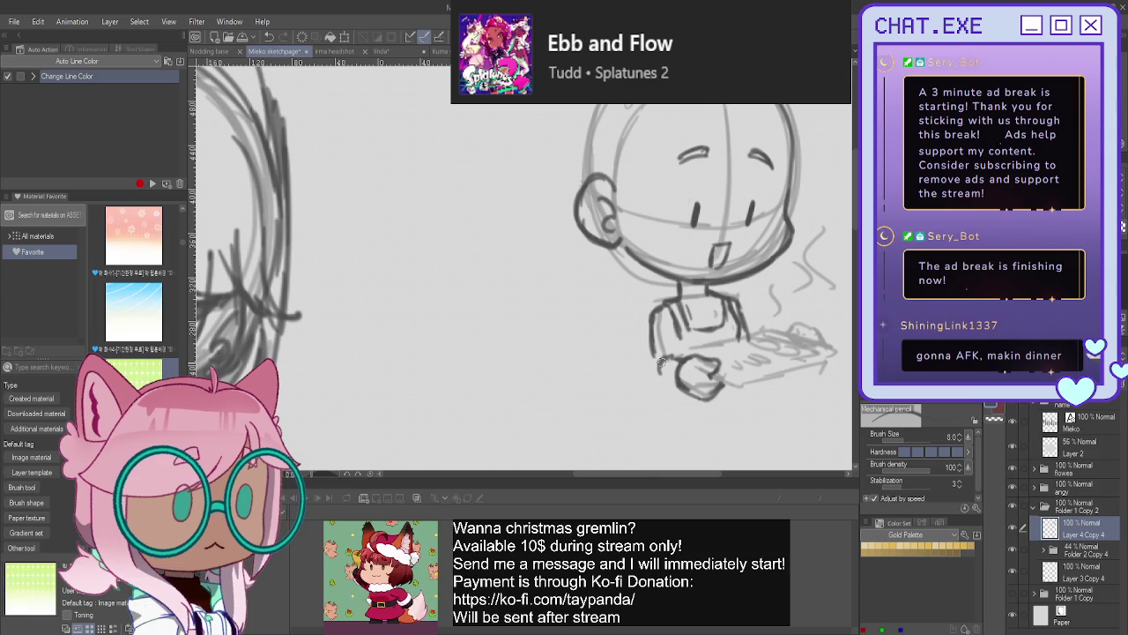
{"action": "mouse_move", "coordinate": [661, 363]}
{"action": "left_mouse_down"}
{"action": "mouse_move", "coordinate": [675, 377]}
{"action": "mouse_move", "coordinate": [659, 377]}
{"action": "left_mouse_up"}
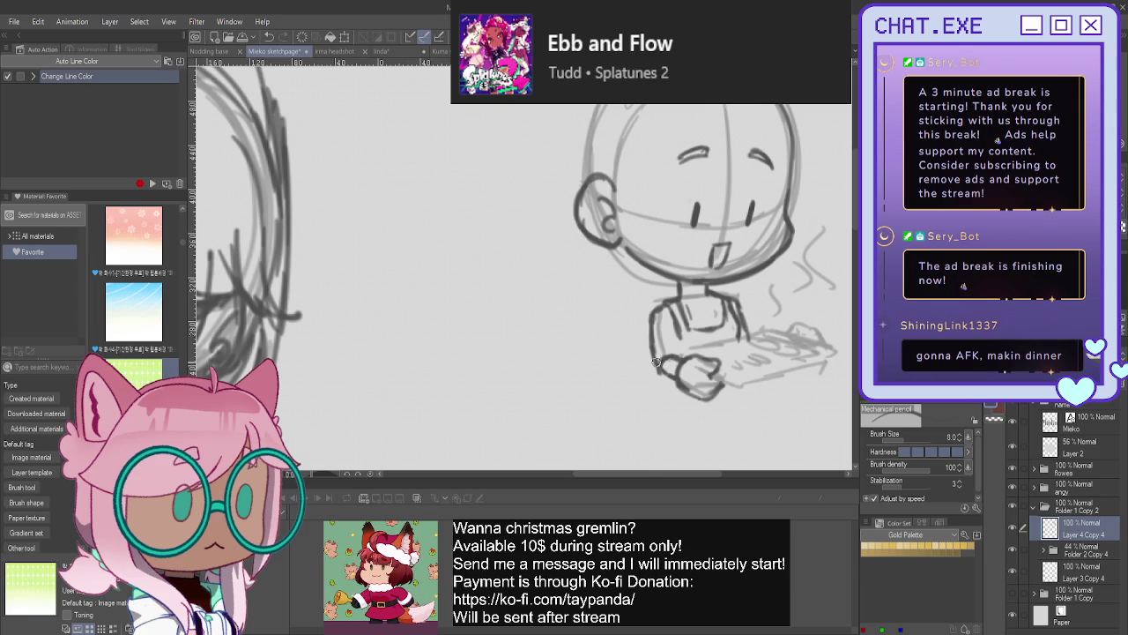
{"action": "left_click_drag", "start_coordinate": [670, 319], "coordinate": [675, 361]}
{"action": "left_click_drag", "start_coordinate": [704, 285], "coordinate": [681, 289]}
{"action": "mouse_move", "coordinate": [710, 289]}
{"action": "left_mouse_down"}
{"action": "mouse_move", "coordinate": [677, 284]}
{"action": "mouse_move", "coordinate": [671, 298]}
{"action": "mouse_move", "coordinate": [703, 303]}
{"action": "mouse_move", "coordinate": [652, 309]}
{"action": "mouse_move", "coordinate": [670, 363]}
{"action": "left_mouse_up"}
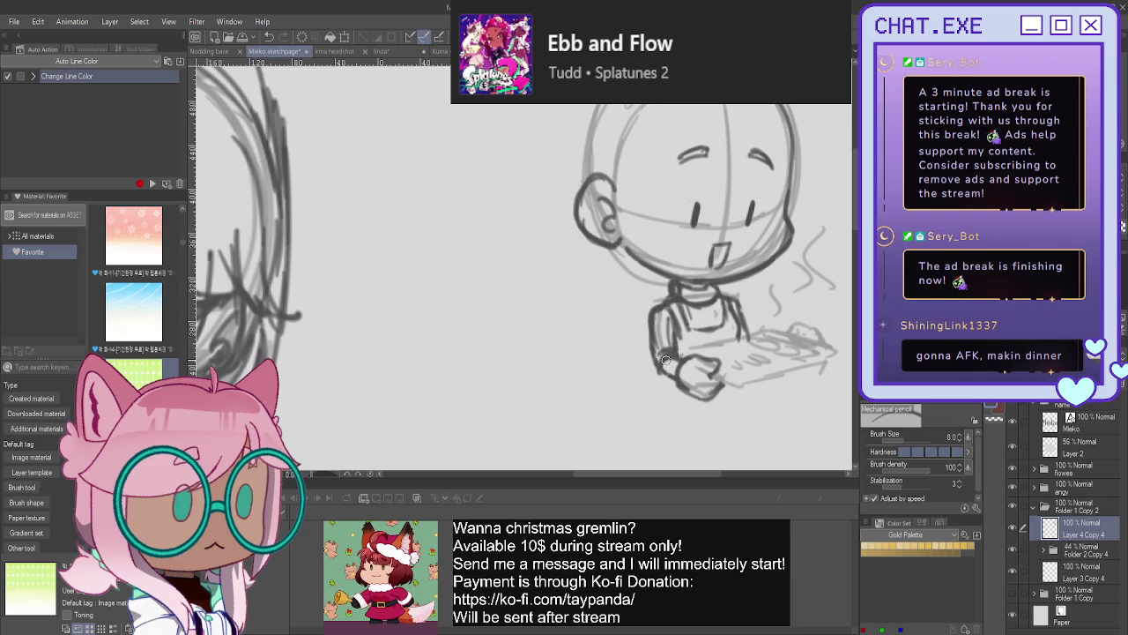
{"action": "mouse_move", "coordinate": [728, 294]}
{"action": "left_mouse_down"}
{"action": "mouse_move", "coordinate": [749, 327]}
{"action": "mouse_move", "coordinate": [806, 321]}
{"action": "mouse_move", "coordinate": [821, 337]}
{"action": "mouse_move", "coordinate": [809, 344]}
{"action": "mouse_move", "coordinate": [836, 354]}
{"action": "left_mouse_up"}
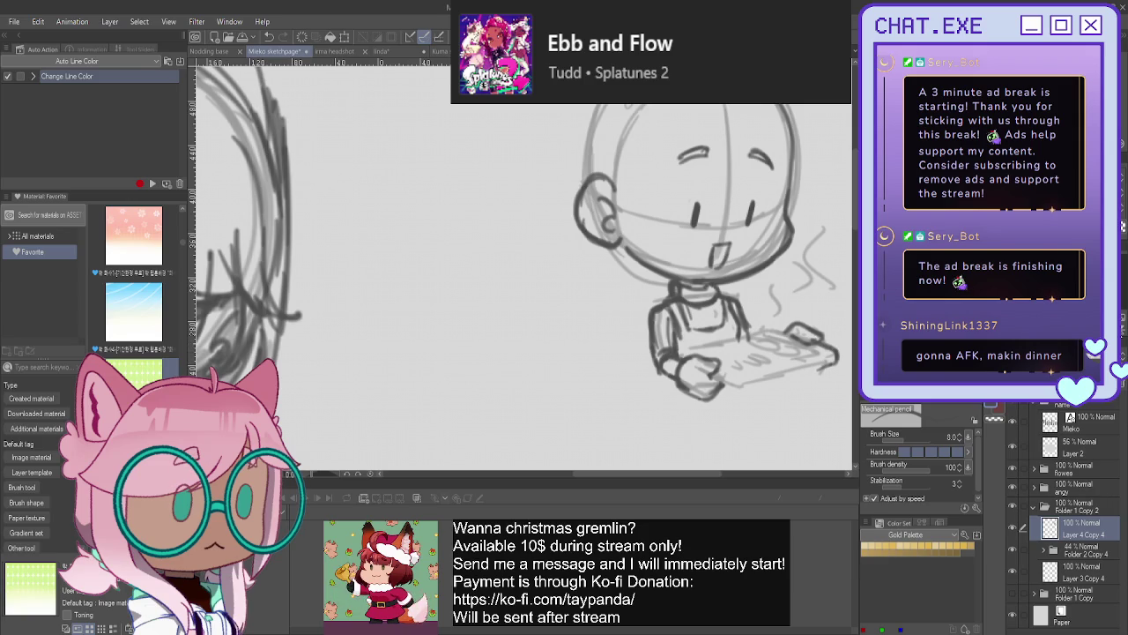
{"action": "key", "text": "h"}
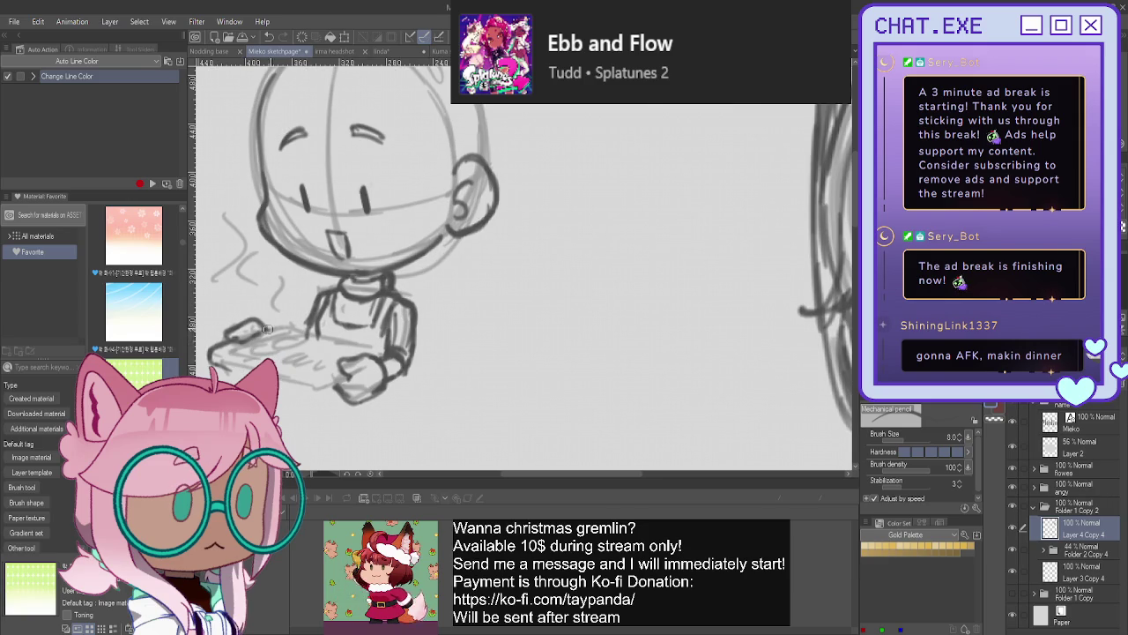
- With the view mirrored, redraw the tray's top and bottom edges and fill it with cookies
{"action": "left_click_drag", "start_coordinate": [264, 328], "coordinate": [375, 350]}
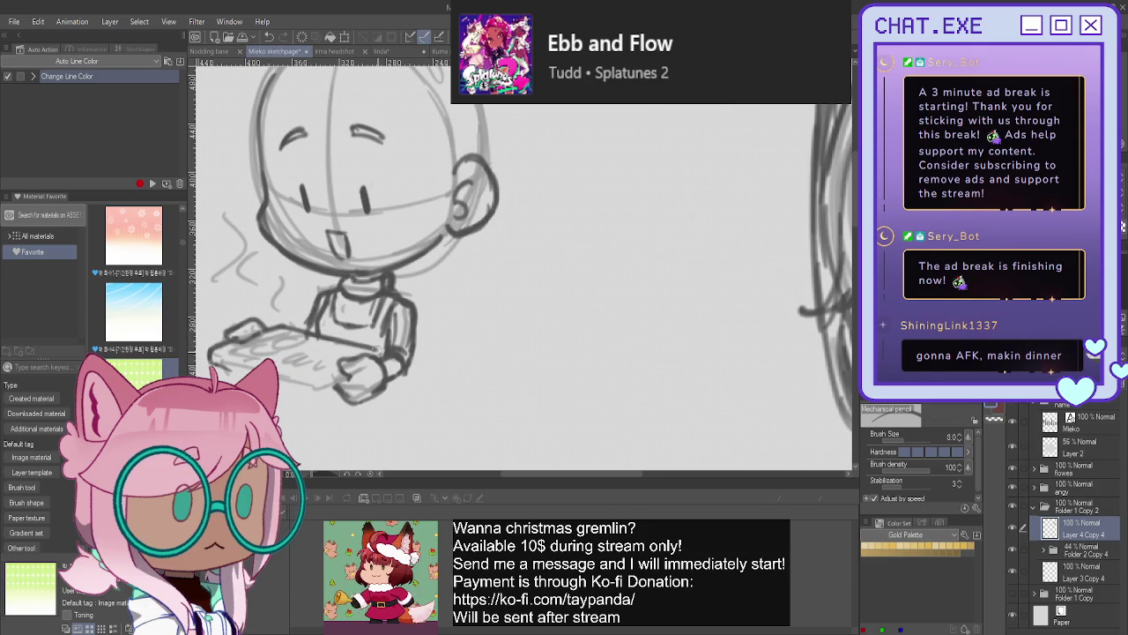
{"action": "mouse_move", "coordinate": [217, 360]}
{"action": "left_mouse_down"}
{"action": "mouse_move", "coordinate": [330, 397]}
{"action": "mouse_move", "coordinate": [229, 357]}
{"action": "mouse_move", "coordinate": [295, 337]}
{"action": "mouse_move", "coordinate": [371, 353]}
{"action": "left_mouse_up"}
{"action": "mouse_move", "coordinate": [267, 338]}
{"action": "left_mouse_down"}
{"action": "mouse_move", "coordinate": [235, 348]}
{"action": "mouse_move", "coordinate": [257, 325]}
{"action": "left_mouse_up"}
{"action": "key", "text": "h"}
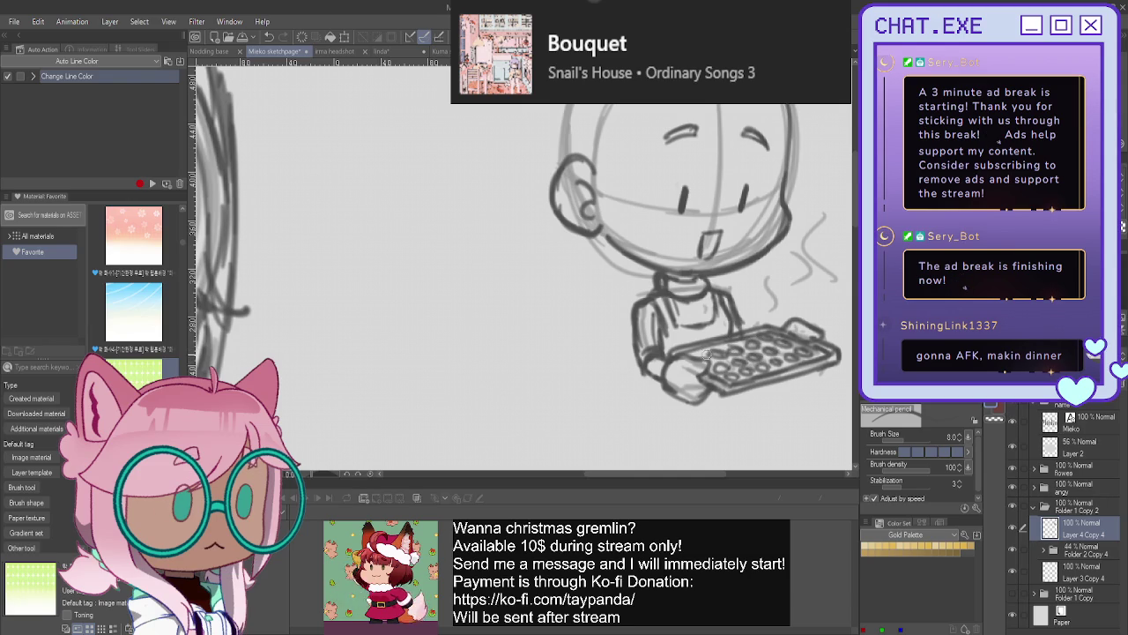
- Sketch the arm and hand lines under the tray's left end, undoing a stray stroke
{"action": "scroll", "coordinate": [652, 323], "scroll_direction": "down", "scroll_amount": 2}
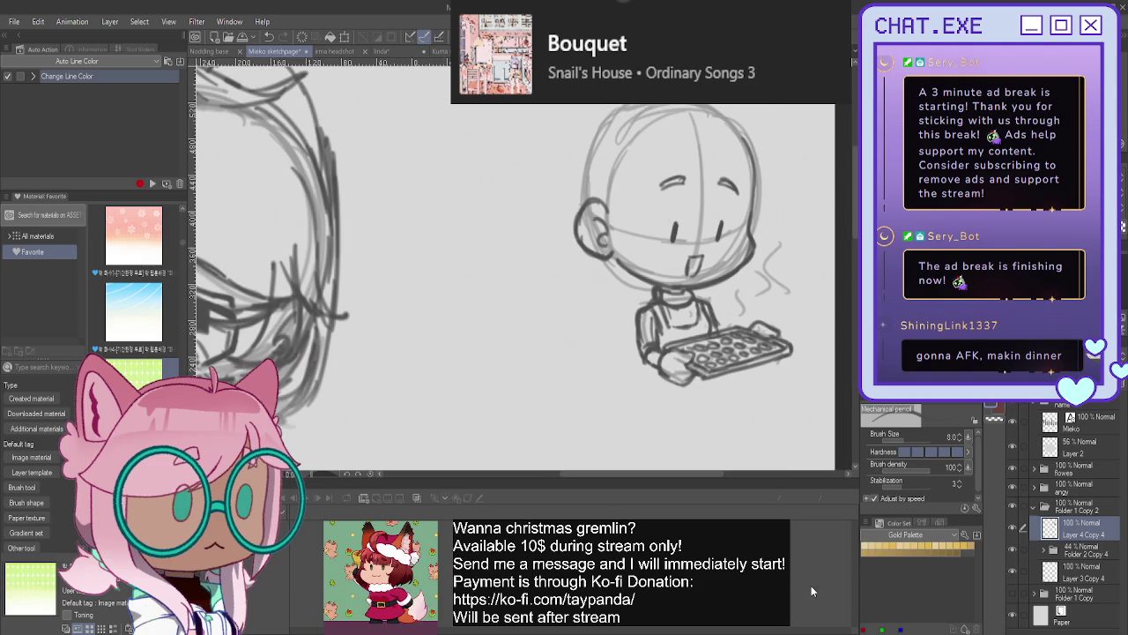
{"action": "mouse_move", "coordinate": [640, 350]}
{"action": "left_mouse_down"}
{"action": "mouse_move", "coordinate": [608, 379]}
{"action": "mouse_move", "coordinate": [624, 351]}
{"action": "mouse_move", "coordinate": [628, 402]}
{"action": "left_mouse_up"}
{"action": "left_click_drag", "start_coordinate": [661, 368], "coordinate": [638, 411]}
{"action": "left_click_drag", "start_coordinate": [612, 372], "coordinate": [650, 391]}
{"action": "left_click_drag", "start_coordinate": [651, 351], "coordinate": [656, 385]}
{"action": "key", "text": "ctrl+z"}
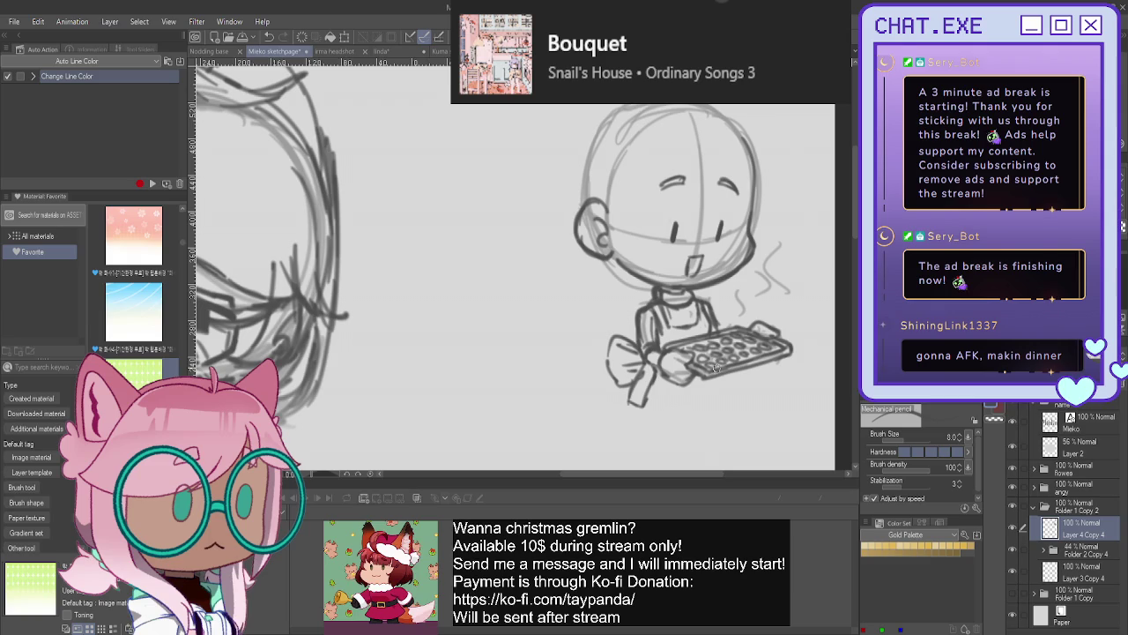
- Draw the hand's bottom curve, check the whole sketch, and add Layer 14
{"action": "mouse_move", "coordinate": [719, 381]}
{"action": "left_mouse_down"}
{"action": "mouse_move", "coordinate": [712, 398]}
{"action": "mouse_move", "coordinate": [664, 399]}
{"action": "left_mouse_up"}
{"action": "key", "text": "ctrl+minus"}
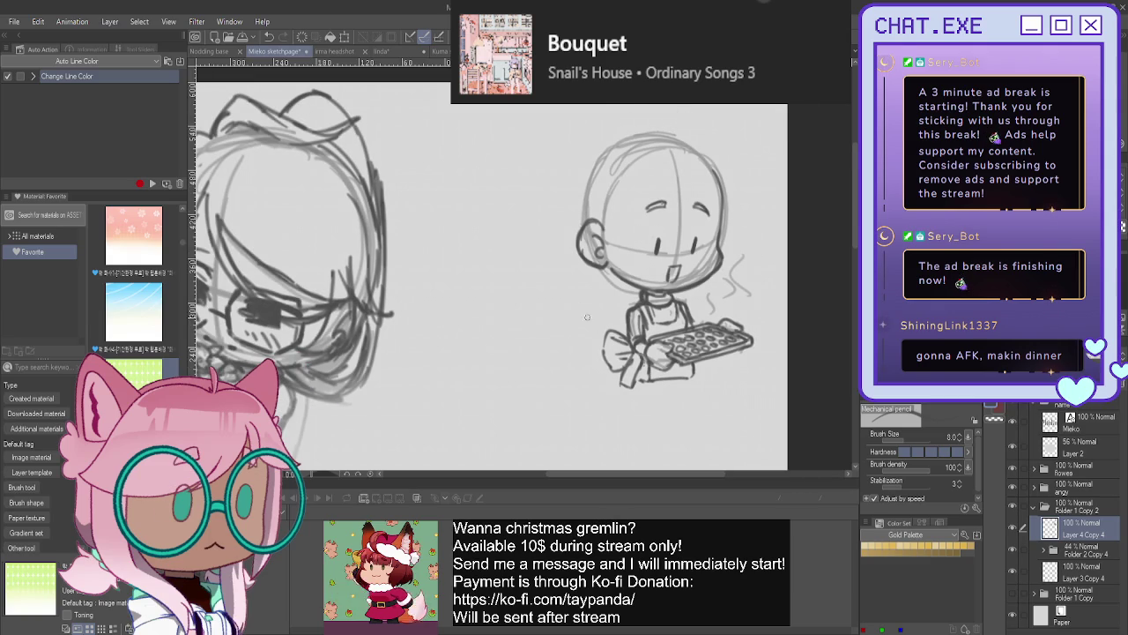
{"action": "key", "text": "ctrl+plus"}
{"action": "scroll", "coordinate": [675, 275], "scroll_direction": "up", "scroll_amount": 1}
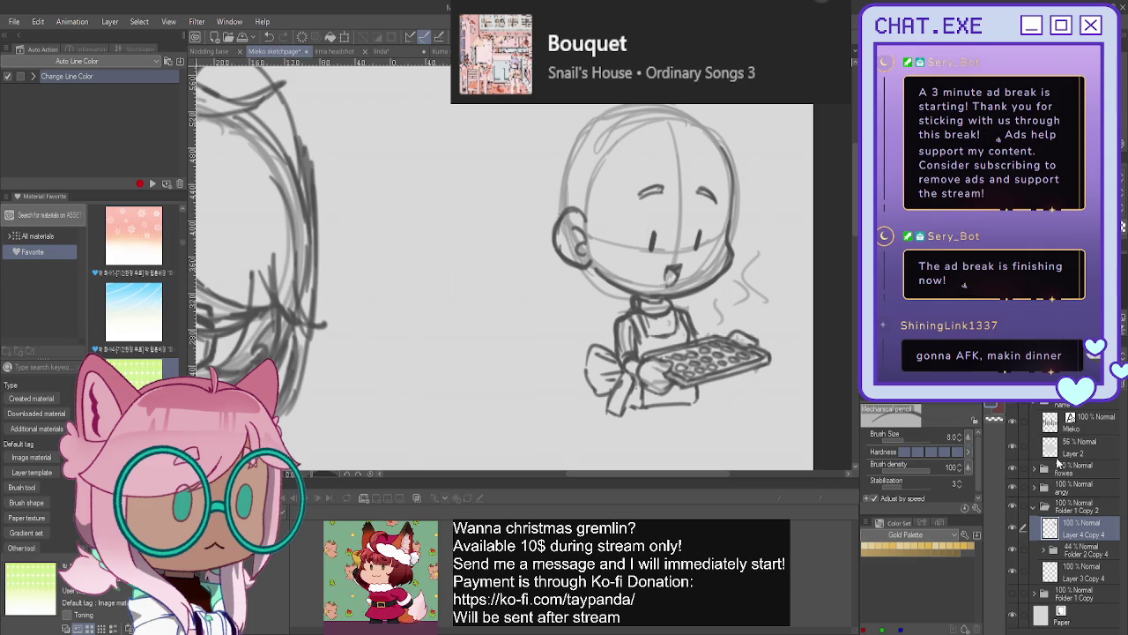
{"action": "key", "text": "ctrl+shift+n"}
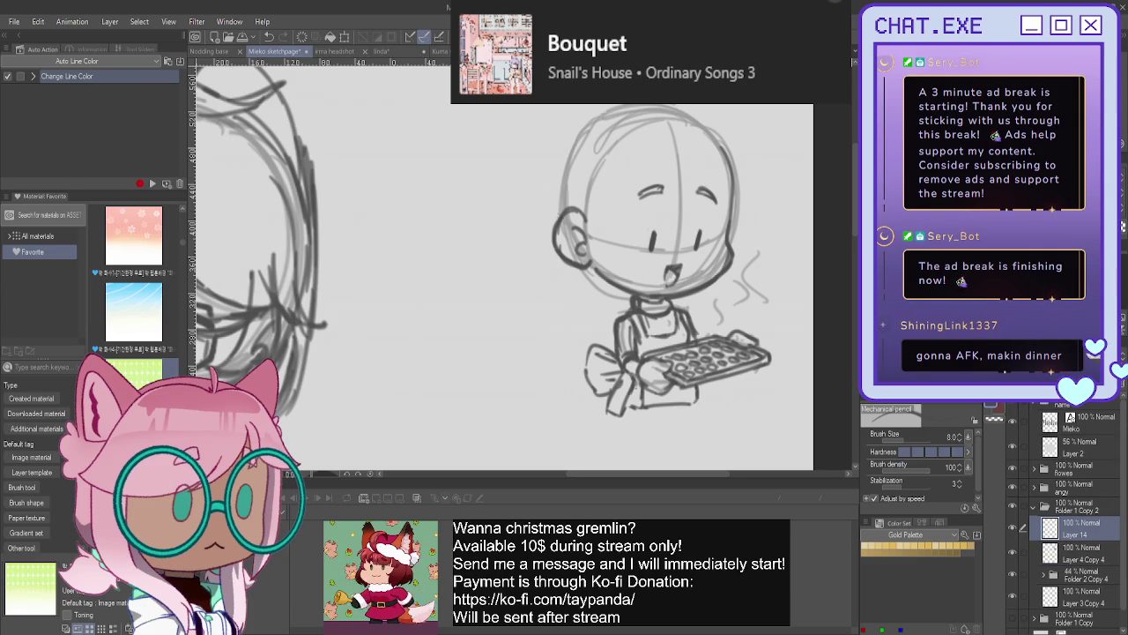
- Sketch round left and right glasses lenses over the chibi's eyes
{"action": "left_click_drag", "start_coordinate": [648, 194], "coordinate": [636, 260]}
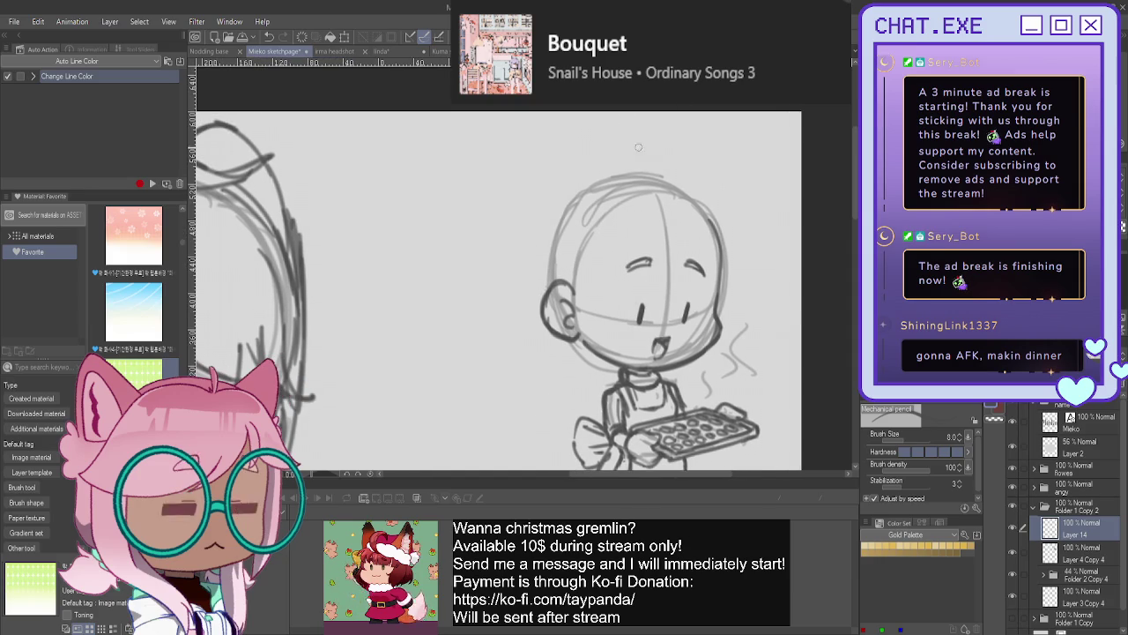
{"action": "scroll", "coordinate": [650, 205], "scroll_direction": "up", "scroll_amount": 1}
{"action": "scroll", "coordinate": [650, 204], "scroll_direction": "up", "scroll_amount": 1}
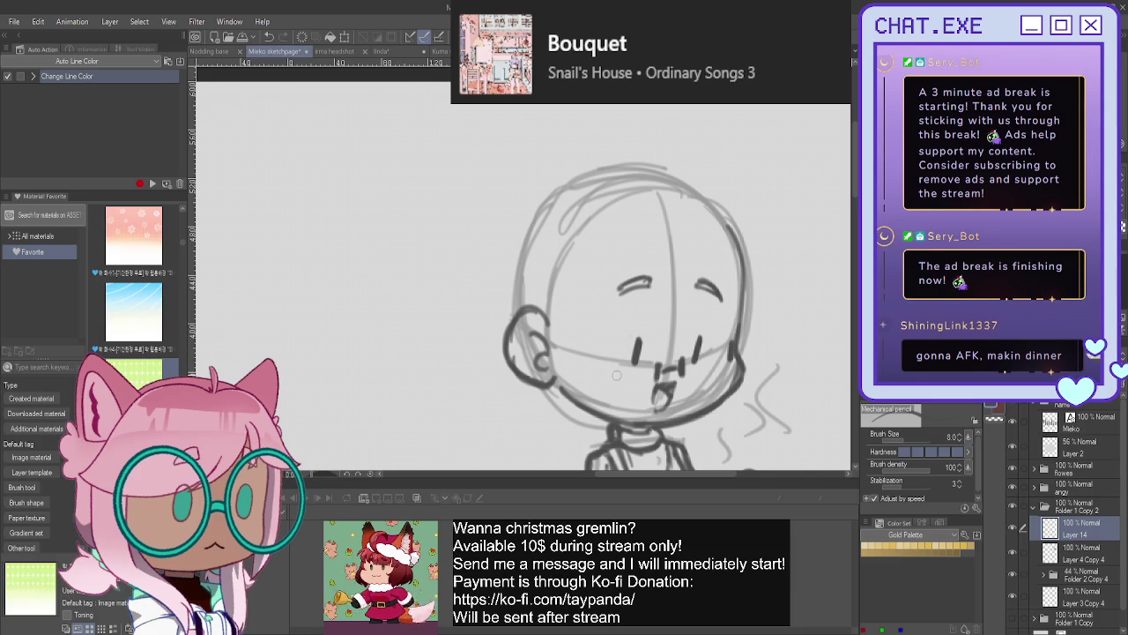
{"action": "left_click_drag", "start_coordinate": [592, 364], "coordinate": [592, 377]}
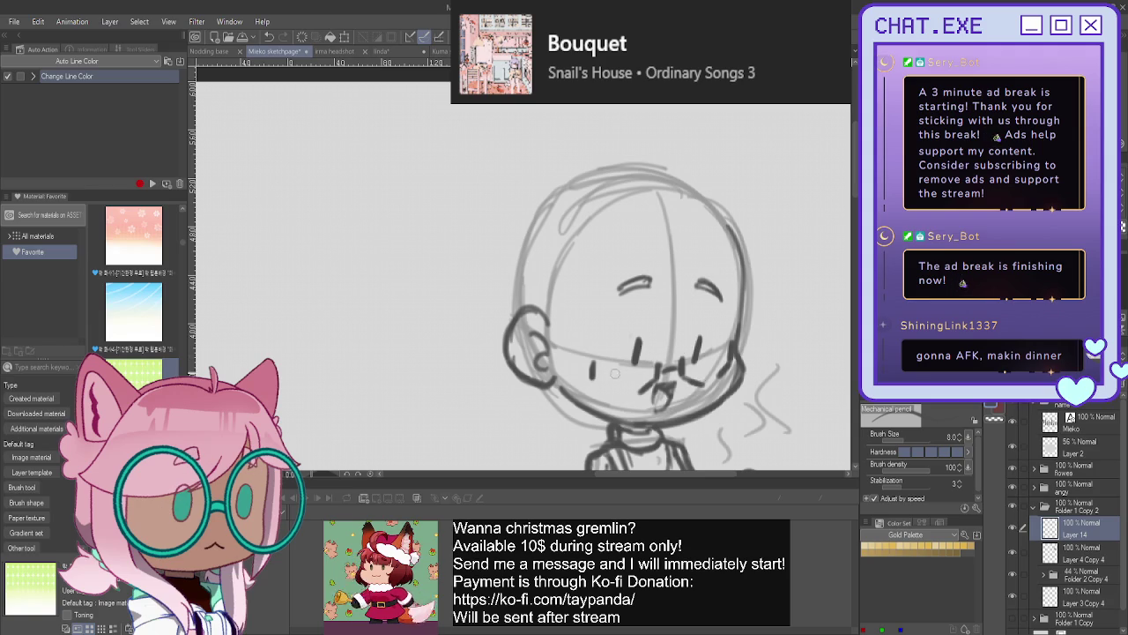
{"action": "left_click_drag", "start_coordinate": [592, 377], "coordinate": [621, 395]}
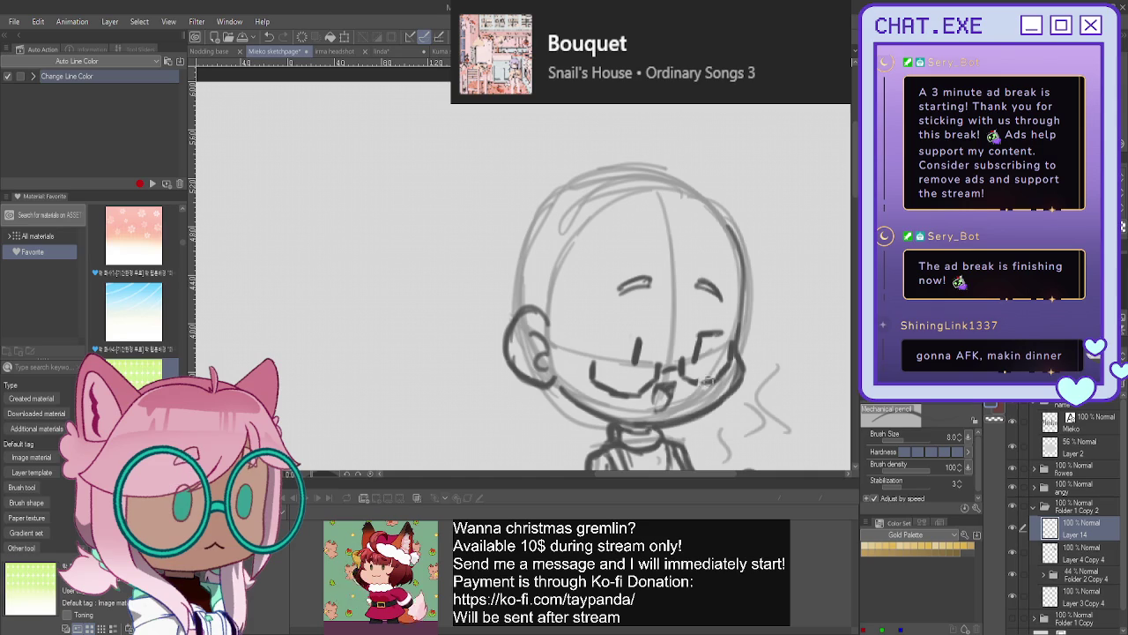
{"action": "mouse_move", "coordinate": [687, 339]}
{"action": "left_mouse_down"}
{"action": "mouse_move", "coordinate": [723, 327]}
{"action": "mouse_move", "coordinate": [682, 357]}
{"action": "left_mouse_up"}
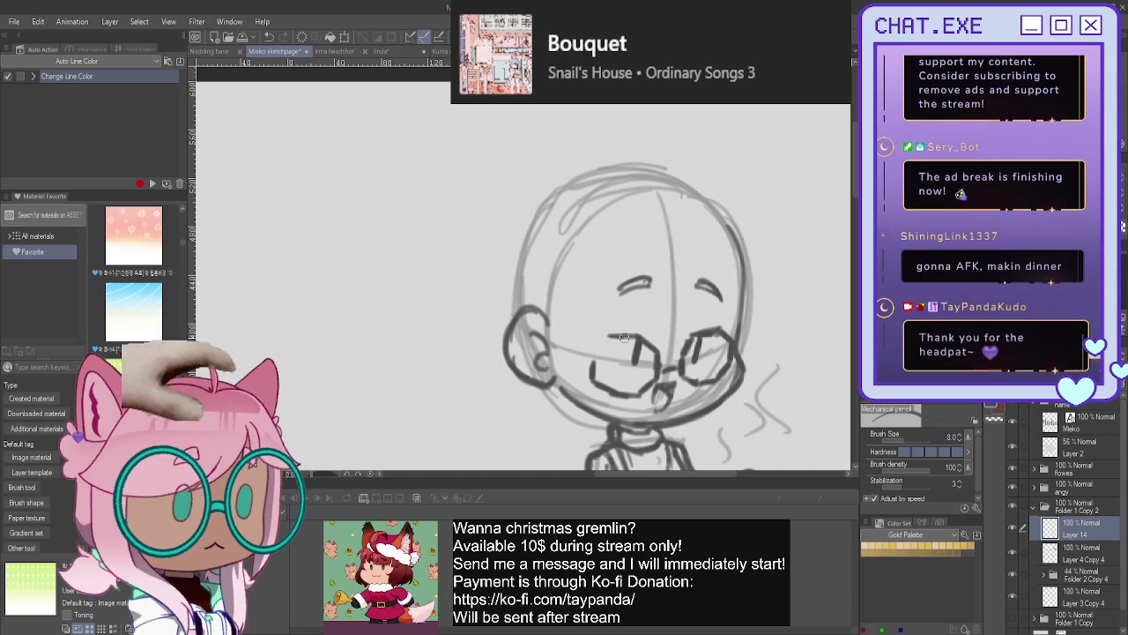
{"action": "mouse_move", "coordinate": [631, 334]}
{"action": "left_mouse_down"}
{"action": "mouse_move", "coordinate": [593, 368]}
{"action": "mouse_move", "coordinate": [596, 384]}
{"action": "left_mouse_up"}
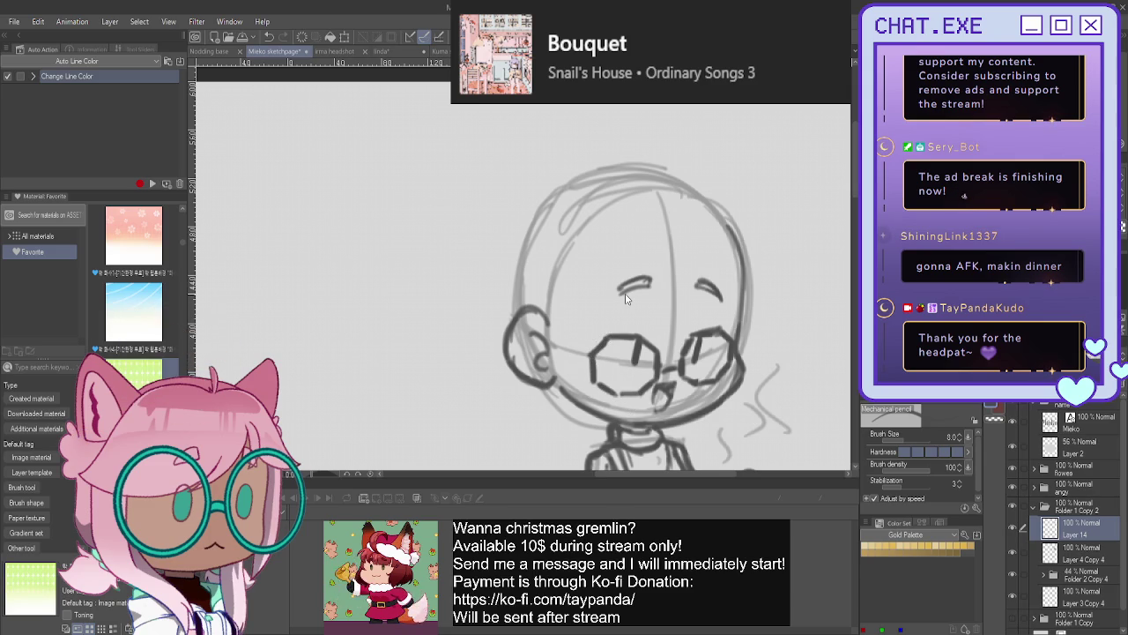
- Free-transform the glasses, stretching them taller and widening both lenses, then apply
{"action": "key", "text": "ctrl+t"}
{"action": "key", "text": "ctrl"}
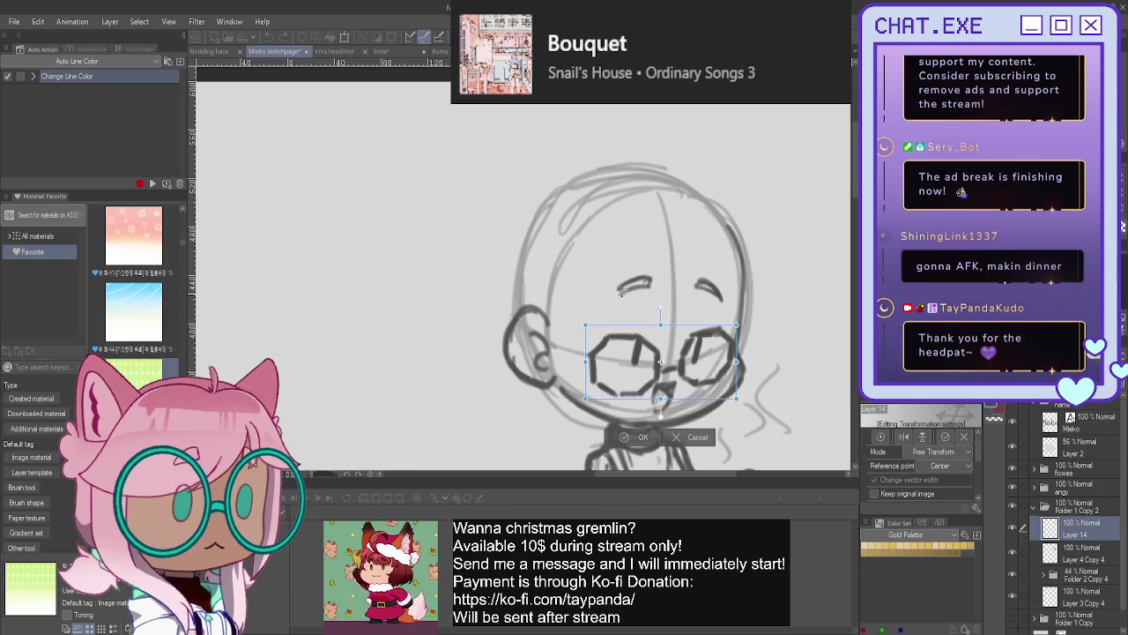
{"action": "left_click_drag", "start_coordinate": [610, 325], "coordinate": [611, 312]}
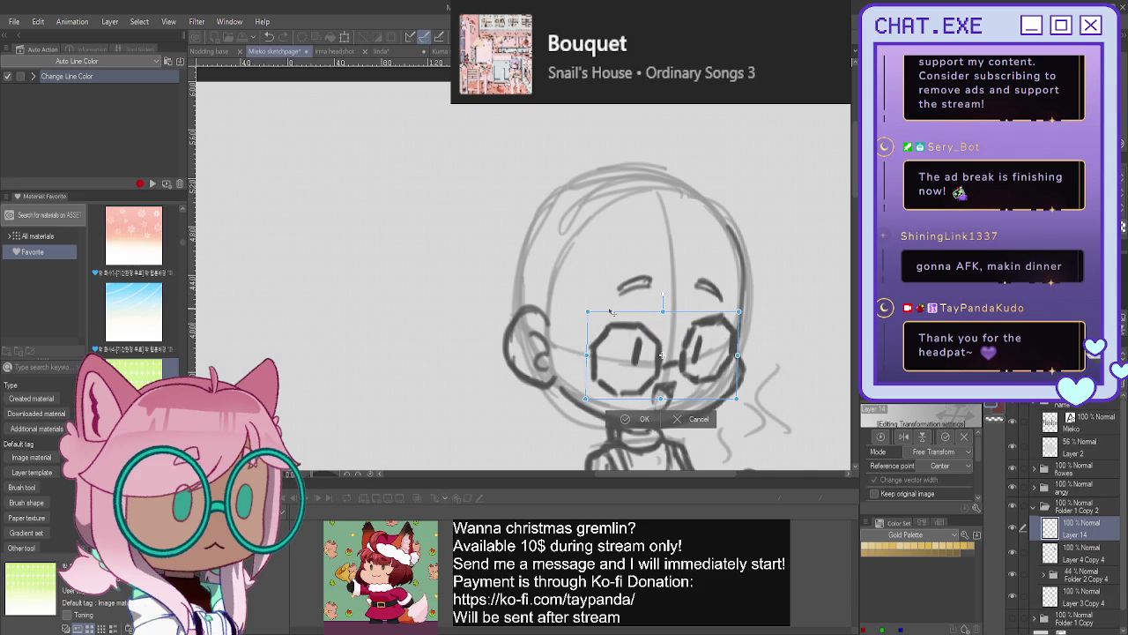
{"action": "left_click_drag", "start_coordinate": [662, 400], "coordinate": [659, 397]}
{"action": "left_click_drag", "start_coordinate": [663, 312], "coordinate": [668, 302]}
{"action": "left_click_drag", "start_coordinate": [738, 350], "coordinate": [749, 349]}
{"action": "left_click_drag", "start_coordinate": [587, 349], "coordinate": [573, 352]}
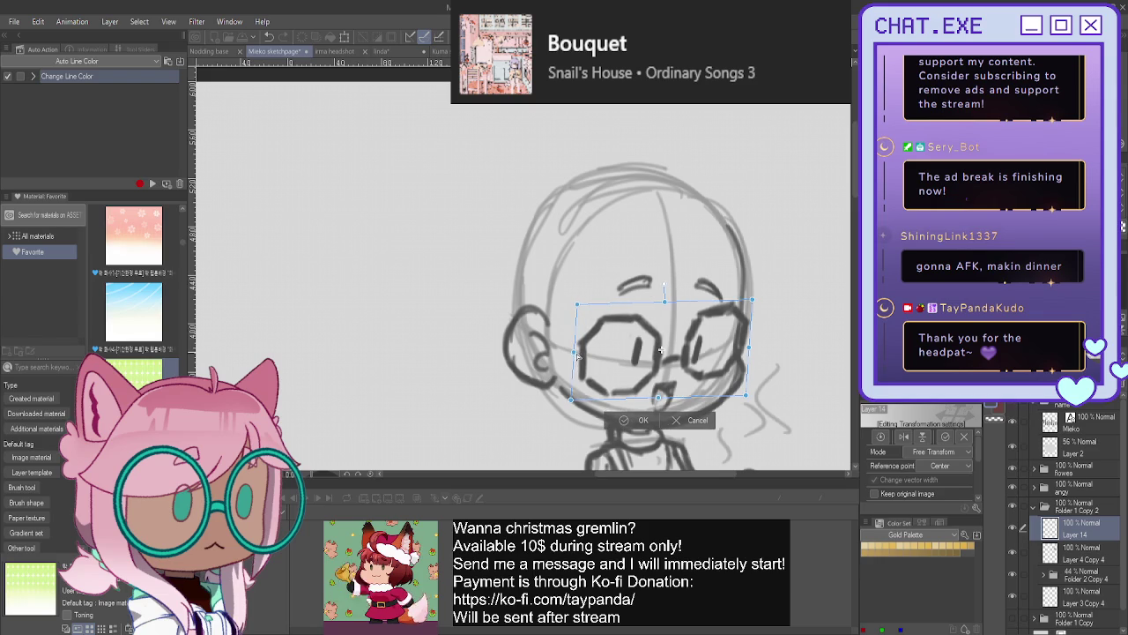
{"action": "left_click", "coordinate": [640, 419]}
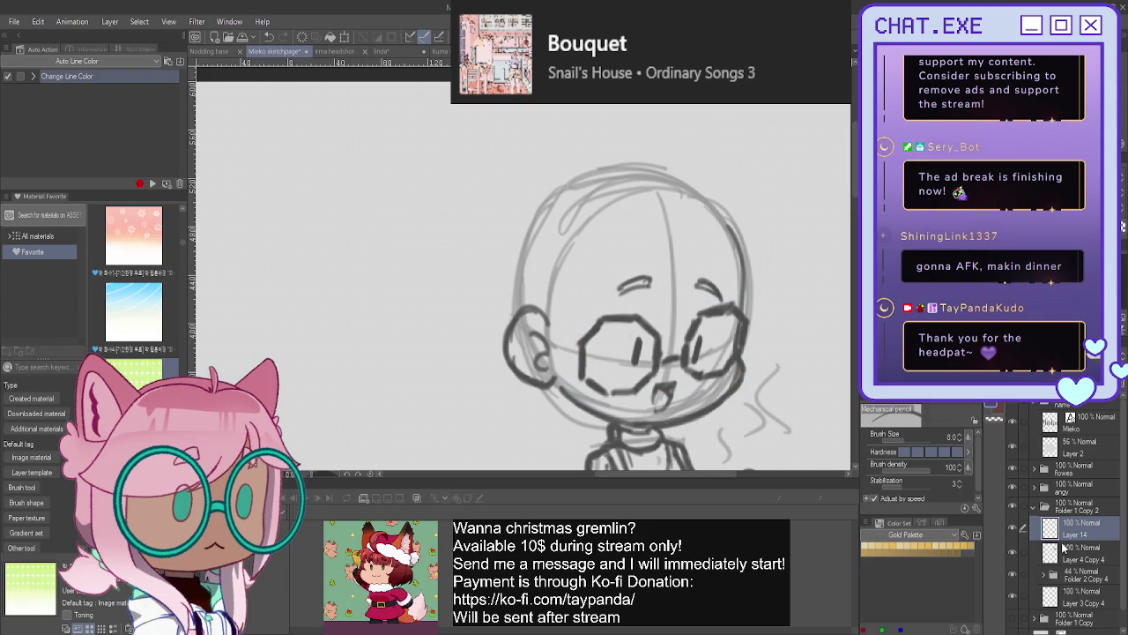
- On a new Layer 15, sketch bangs sweeping across the forehead toward both lenses
{"action": "key", "text": "ctrl+shift+n"}
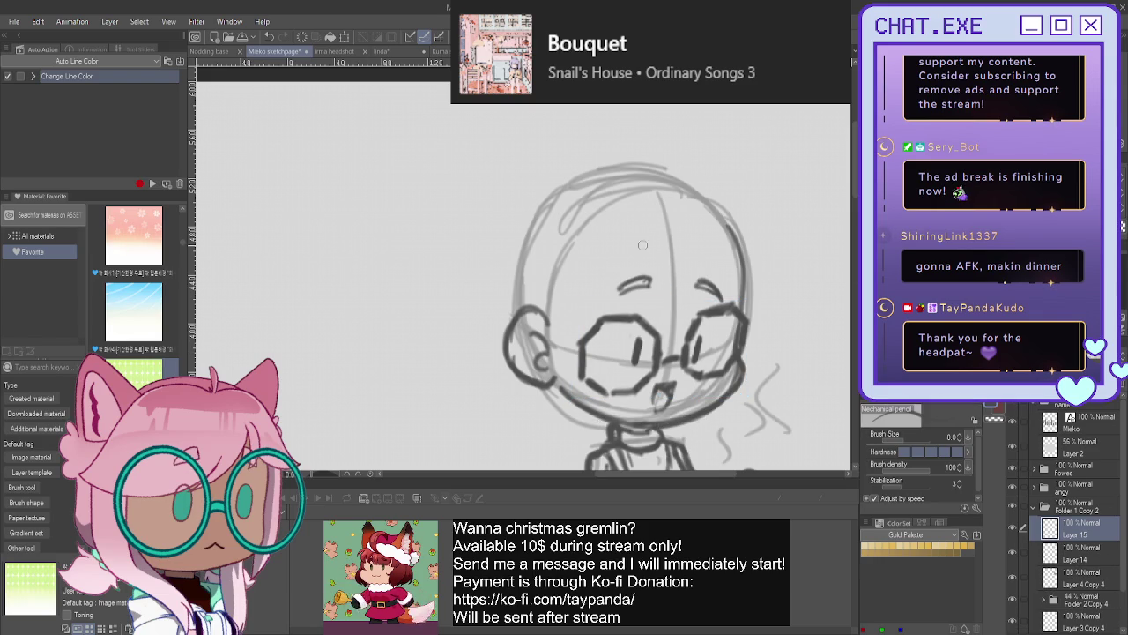
{"action": "mouse_move", "coordinate": [633, 255]}
{"action": "left_mouse_down"}
{"action": "mouse_move", "coordinate": [696, 349]}
{"action": "mouse_move", "coordinate": [745, 333]}
{"action": "left_mouse_up"}
{"action": "left_click_drag", "start_coordinate": [642, 239], "coordinate": [705, 349]}
{"action": "left_click_drag", "start_coordinate": [668, 301], "coordinate": [693, 331]}
{"action": "left_click_drag", "start_coordinate": [696, 344], "coordinate": [735, 341]}
{"action": "left_click_drag", "start_coordinate": [634, 239], "coordinate": [732, 321]}
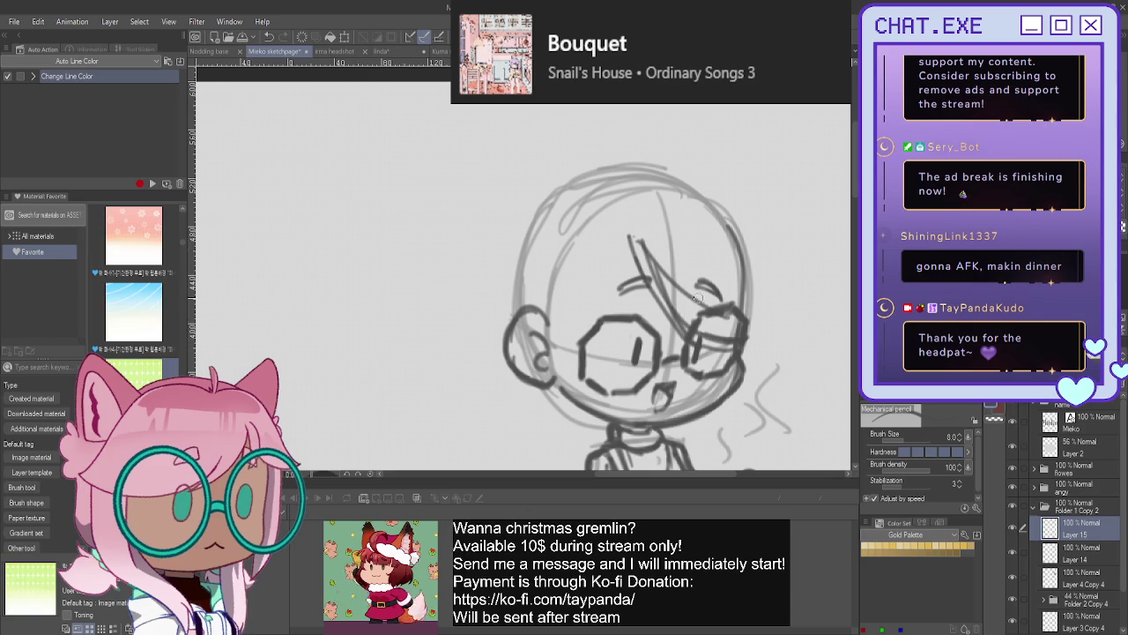
{"action": "left_click_drag", "start_coordinate": [625, 228], "coordinate": [606, 291]}
{"action": "left_click_drag", "start_coordinate": [589, 329], "coordinate": [605, 415]}
- Sketch the hair falling down the left and right sides of the face
{"action": "left_click_drag", "start_coordinate": [565, 231], "coordinate": [534, 342]}
{"action": "mouse_move", "coordinate": [557, 277]}
{"action": "left_mouse_down"}
{"action": "mouse_move", "coordinate": [570, 402]}
{"action": "mouse_move", "coordinate": [628, 411]}
{"action": "left_mouse_up"}
{"action": "left_click_drag", "start_coordinate": [582, 381], "coordinate": [628, 407]}
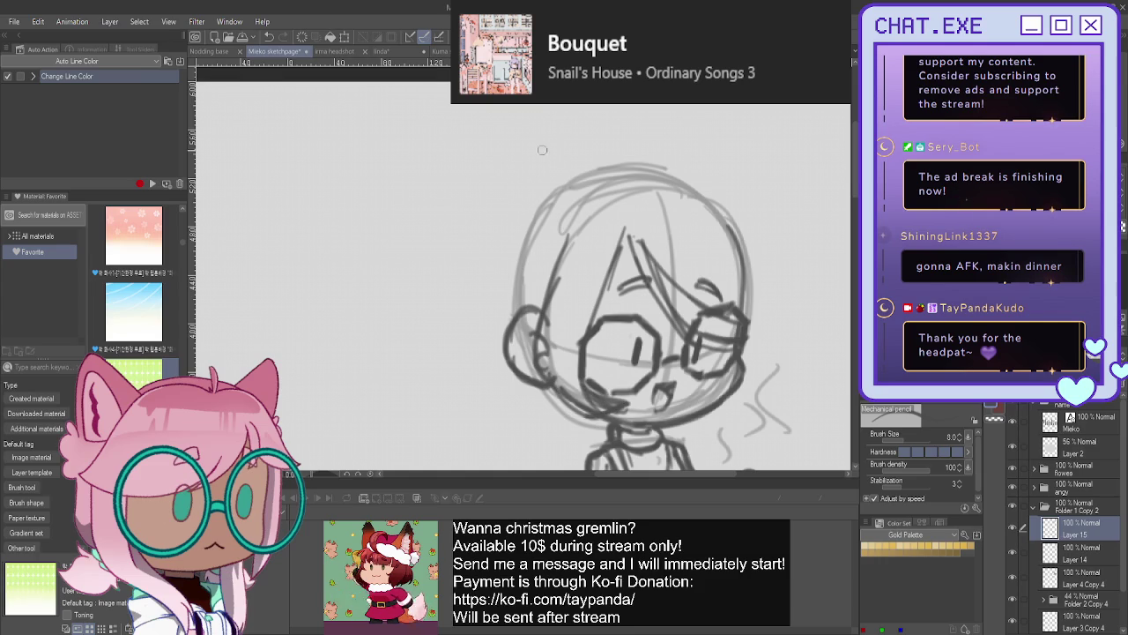
{"action": "mouse_move", "coordinate": [680, 174]}
{"action": "left_mouse_down"}
{"action": "mouse_move", "coordinate": [769, 261]}
{"action": "mouse_move", "coordinate": [793, 262]}
{"action": "mouse_move", "coordinate": [767, 307]}
{"action": "mouse_move", "coordinate": [756, 368]}
{"action": "mouse_move", "coordinate": [728, 382]}
{"action": "left_mouse_up"}
{"action": "left_click_drag", "start_coordinate": [737, 310], "coordinate": [732, 338]}
{"action": "mouse_move", "coordinate": [734, 351]}
{"action": "left_mouse_down"}
{"action": "mouse_move", "coordinate": [730, 374]}
{"action": "mouse_move", "coordinate": [755, 365]}
{"action": "mouse_move", "coordinate": [763, 275]}
{"action": "mouse_move", "coordinate": [758, 363]}
{"action": "left_mouse_up"}
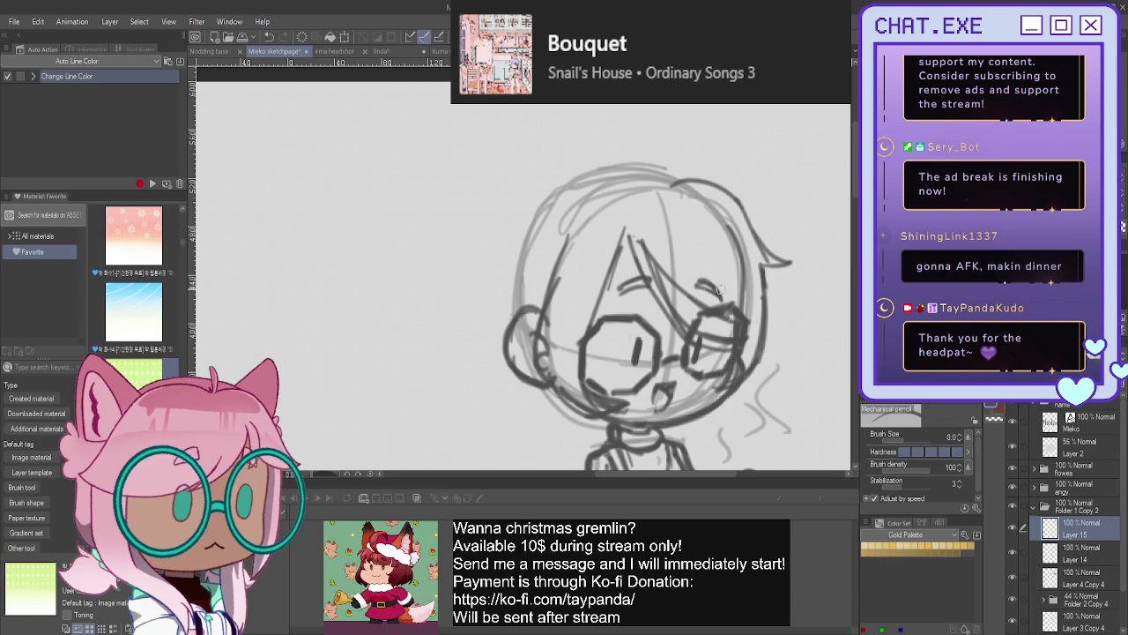
{"action": "left_click_drag", "start_coordinate": [519, 226], "coordinate": [500, 325]}
- Redraw the head's top and left outline, add a pointed hair tuft, and undo stray strokes
{"action": "left_click_drag", "start_coordinate": [652, 159], "coordinate": [679, 181]}
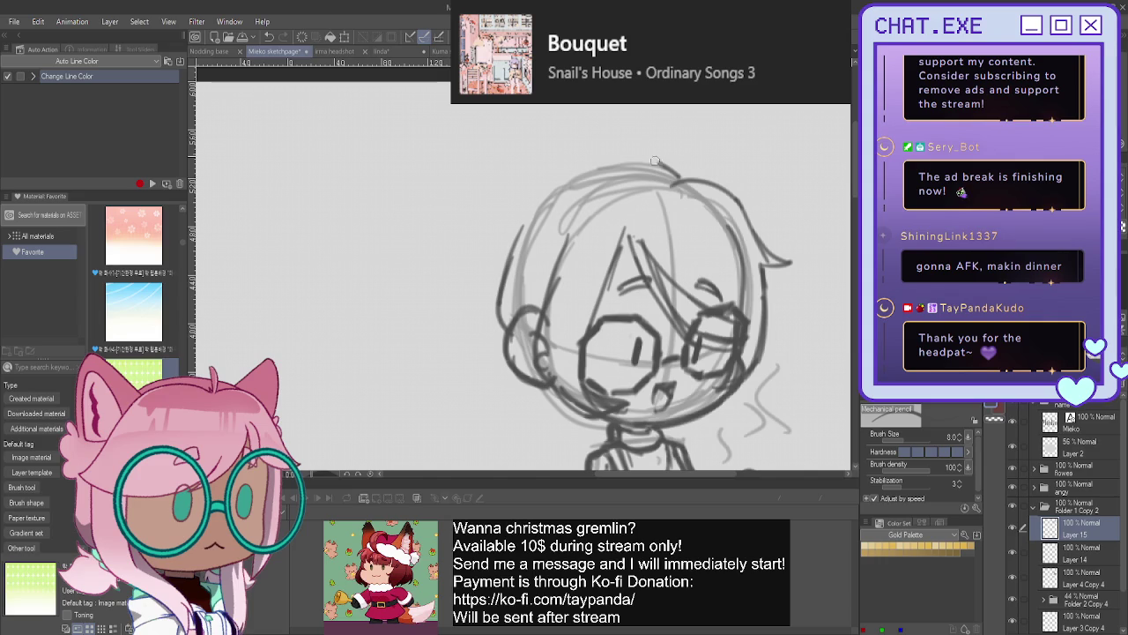
{"action": "mouse_move", "coordinate": [548, 181]}
{"action": "left_mouse_down"}
{"action": "mouse_move", "coordinate": [616, 121]}
{"action": "mouse_move", "coordinate": [601, 165]}
{"action": "mouse_move", "coordinate": [522, 220]}
{"action": "mouse_move", "coordinate": [495, 310]}
{"action": "left_mouse_up"}
{"action": "mouse_move", "coordinate": [506, 246]}
{"action": "left_mouse_down"}
{"action": "mouse_move", "coordinate": [483, 326]}
{"action": "mouse_move", "coordinate": [499, 373]}
{"action": "mouse_move", "coordinate": [557, 446]}
{"action": "mouse_move", "coordinate": [573, 444]}
{"action": "mouse_move", "coordinate": [555, 447]}
{"action": "mouse_move", "coordinate": [529, 388]}
{"action": "left_mouse_up"}
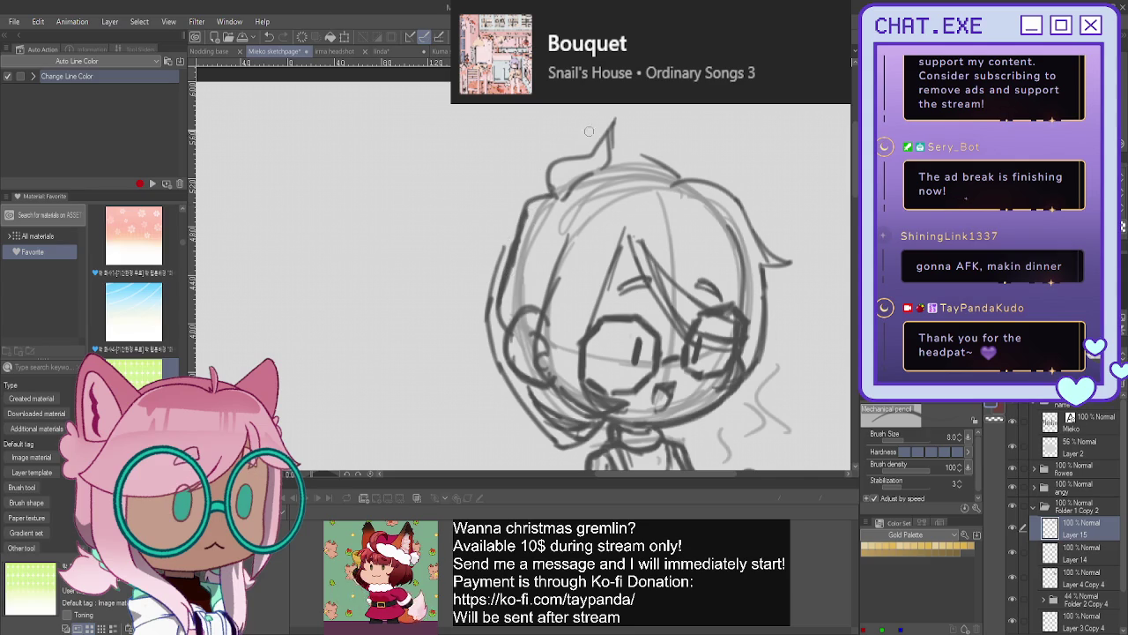
{"action": "mouse_move", "coordinate": [591, 140]}
{"action": "left_mouse_down"}
{"action": "mouse_move", "coordinate": [535, 173]}
{"action": "mouse_move", "coordinate": [508, 236]}
{"action": "left_mouse_up"}
{"action": "left_click_drag", "start_coordinate": [634, 155], "coordinate": [659, 168]}
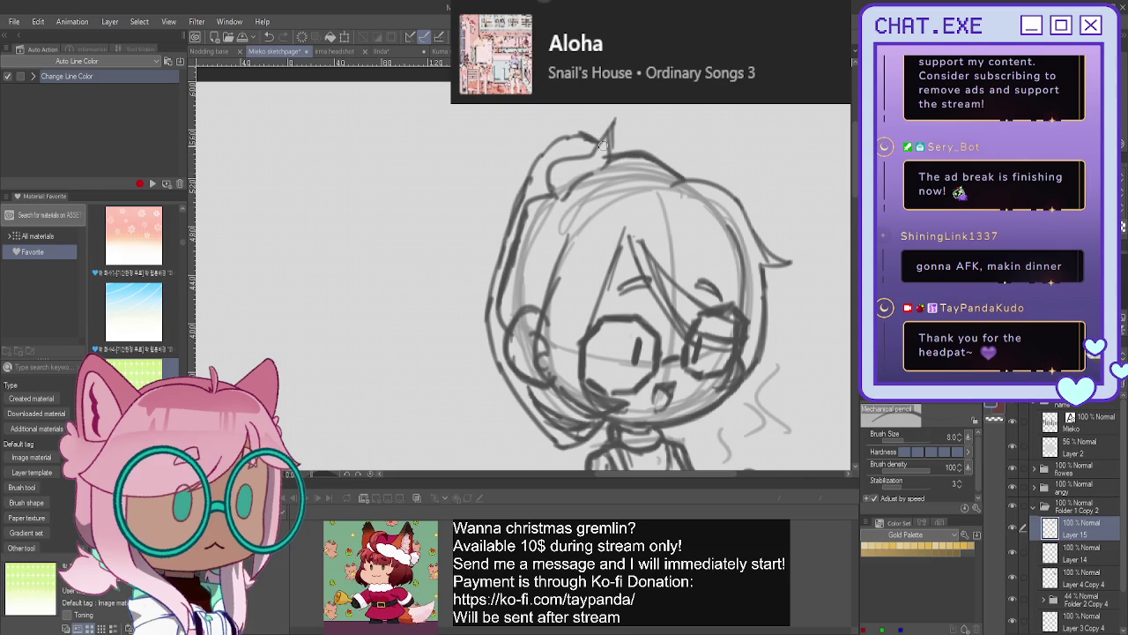
{"action": "mouse_move", "coordinate": [615, 123]}
{"action": "left_mouse_down"}
{"action": "mouse_move", "coordinate": [624, 144]}
{"action": "mouse_move", "coordinate": [650, 154]}
{"action": "left_mouse_up"}
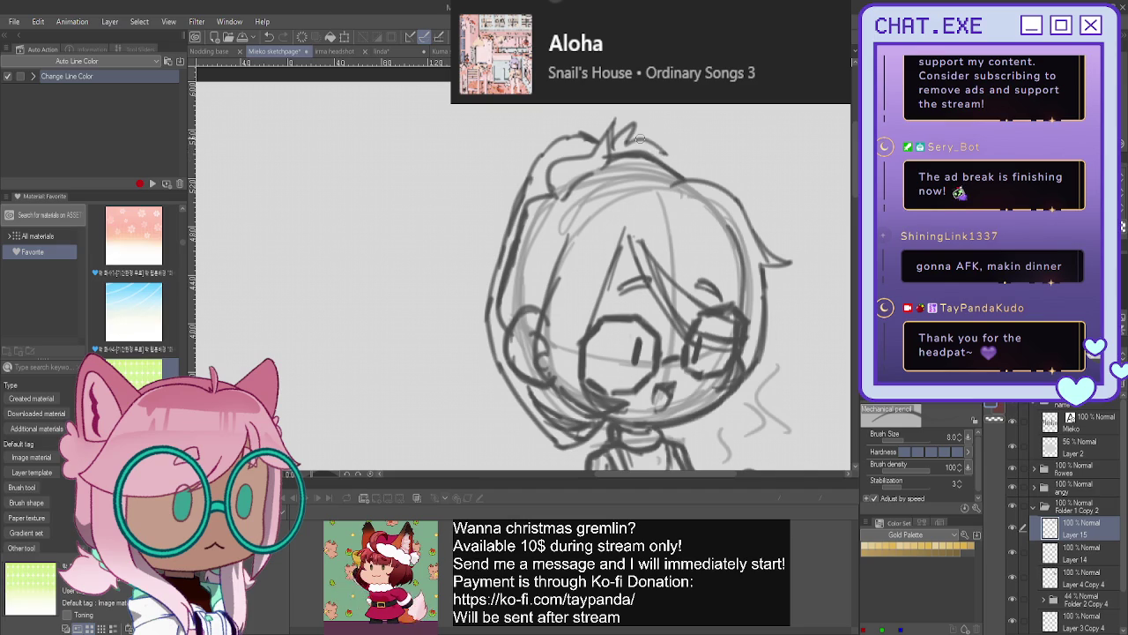
{"action": "key", "text": "ctrl+z"}
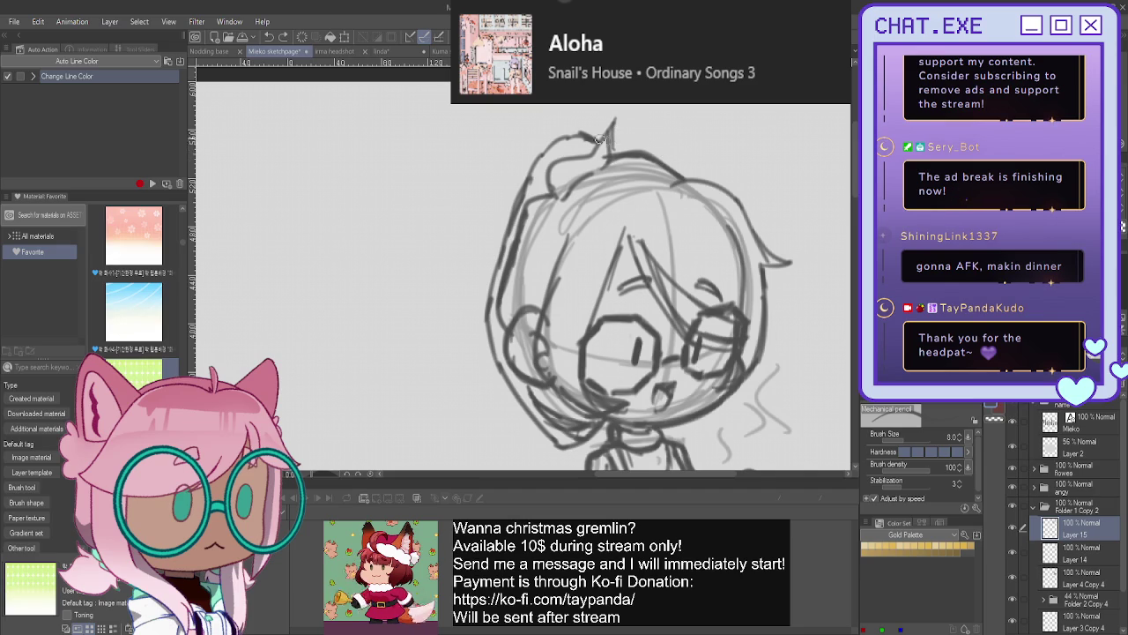
{"action": "scroll", "coordinate": [484, 298], "scroll_direction": "down", "scroll_amount": 1}
{"action": "scroll", "coordinate": [484, 298], "scroll_direction": "down", "scroll_amount": 1}
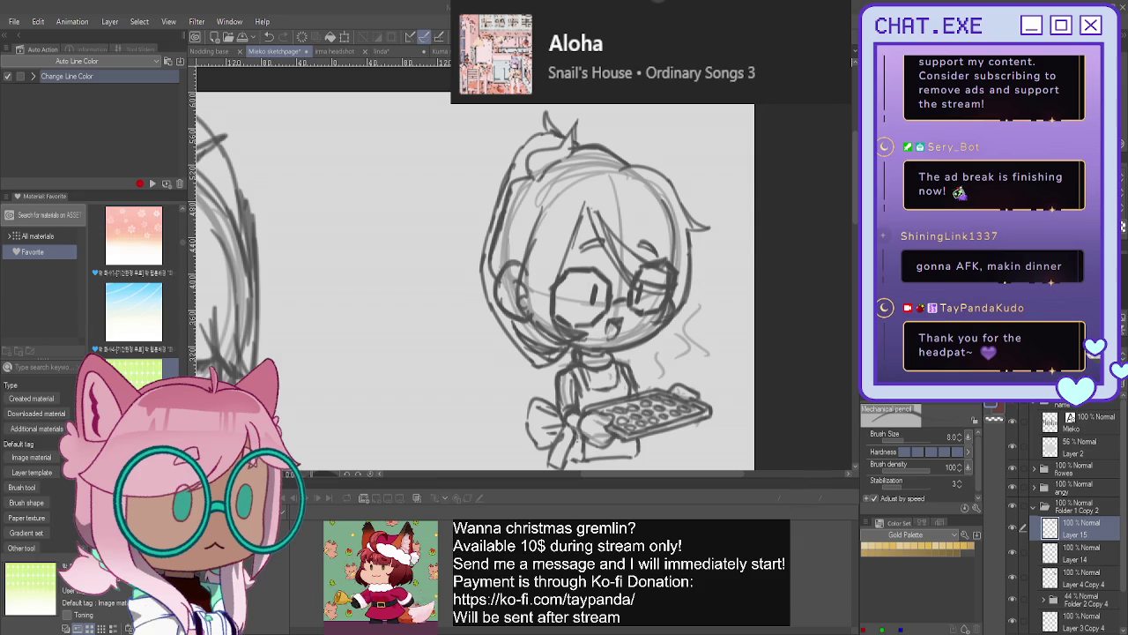
{"action": "key", "text": "ctrl+minus"}
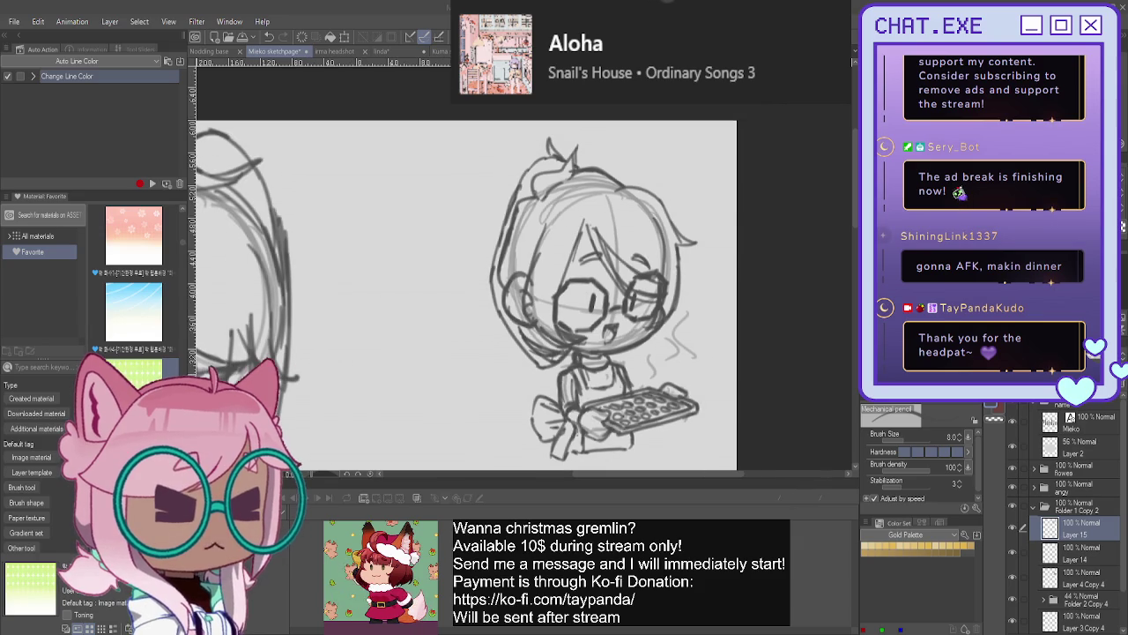
- On a new raster layer, pencil small surprise marks beside the baking chibi's hair
{"action": "key", "text": "ctrl+minus"}
{"action": "key", "text": "ctrl+minus"}
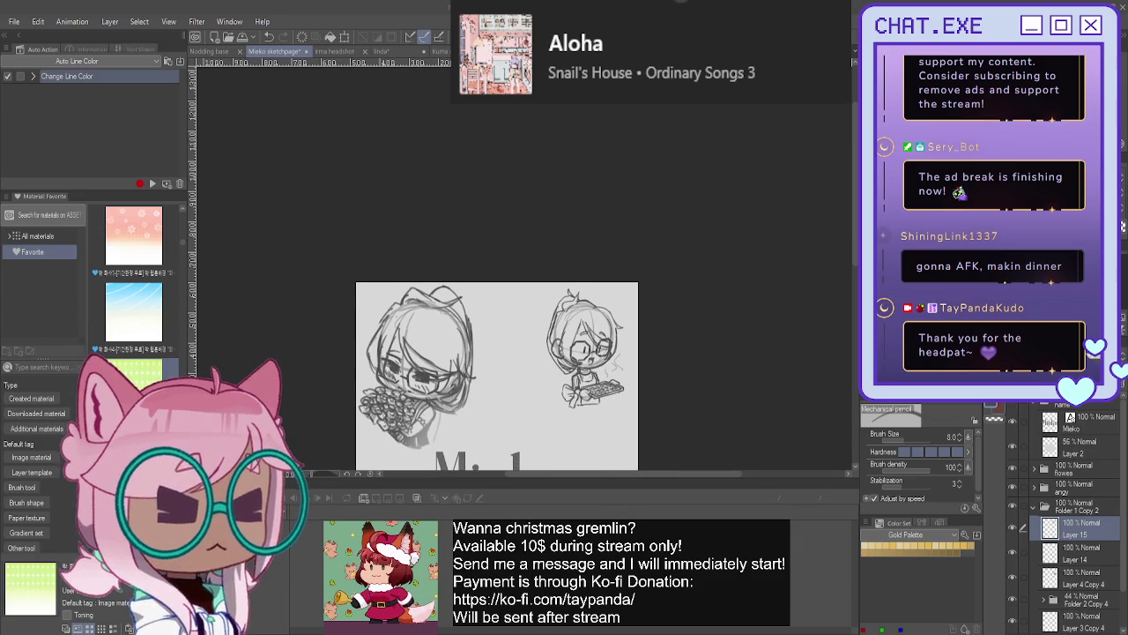
{"action": "scroll", "coordinate": [511, 282], "scroll_direction": "down", "scroll_amount": 5}
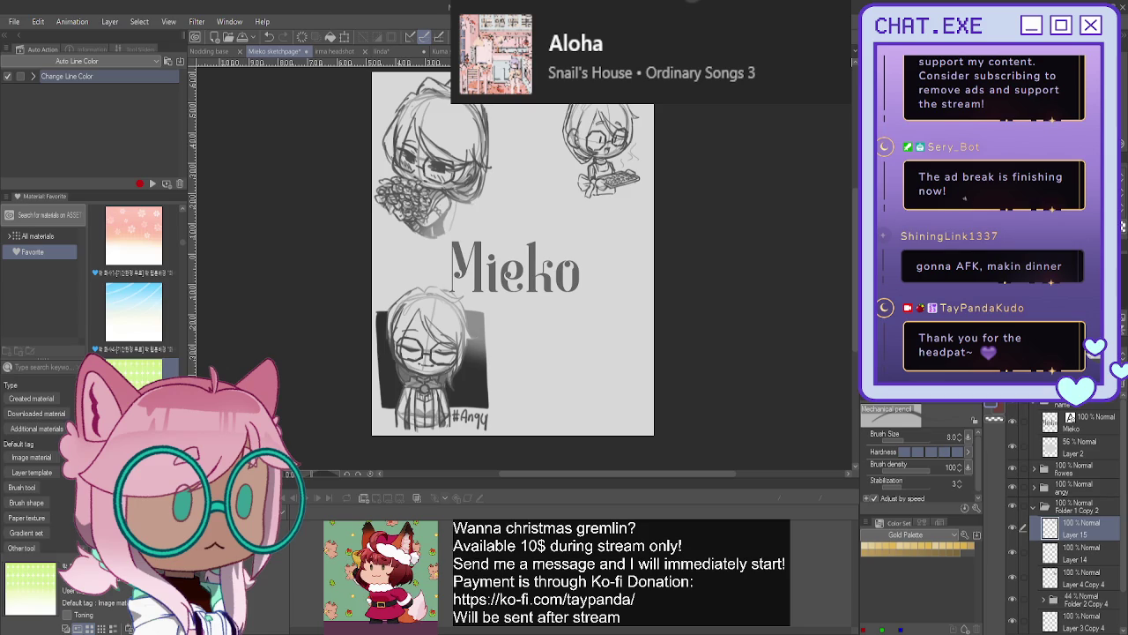
{"action": "scroll", "coordinate": [511, 282], "scroll_direction": "up", "scroll_amount": 1}
{"action": "scroll", "coordinate": [511, 282], "scroll_direction": "up", "scroll_amount": 1}
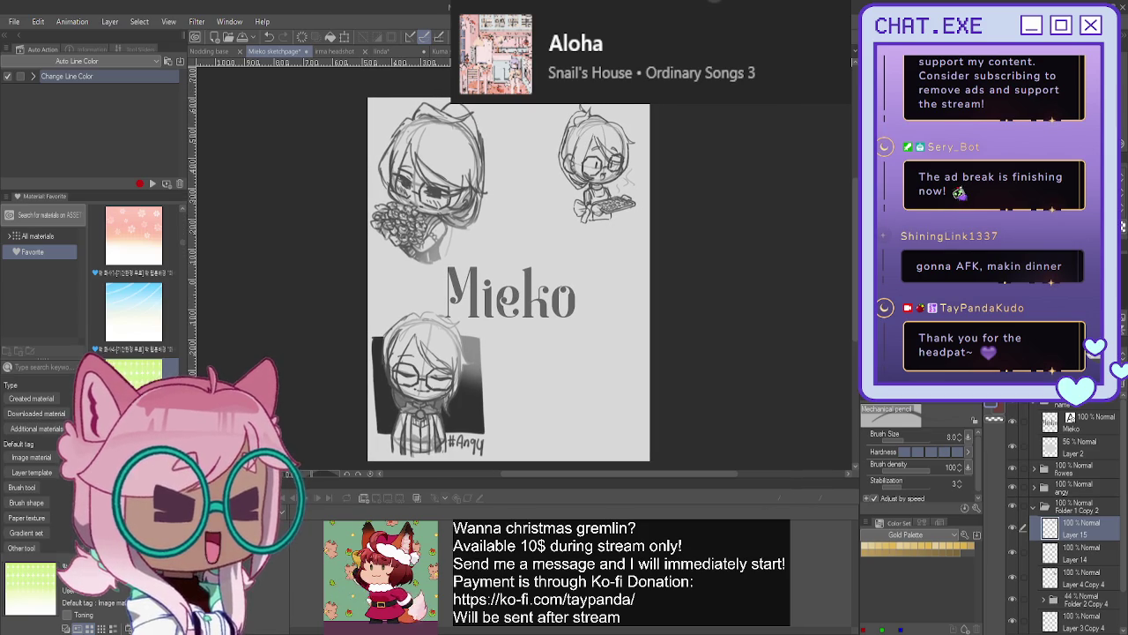
{"action": "scroll", "coordinate": [529, 282], "scroll_direction": "left", "scroll_amount": 2}
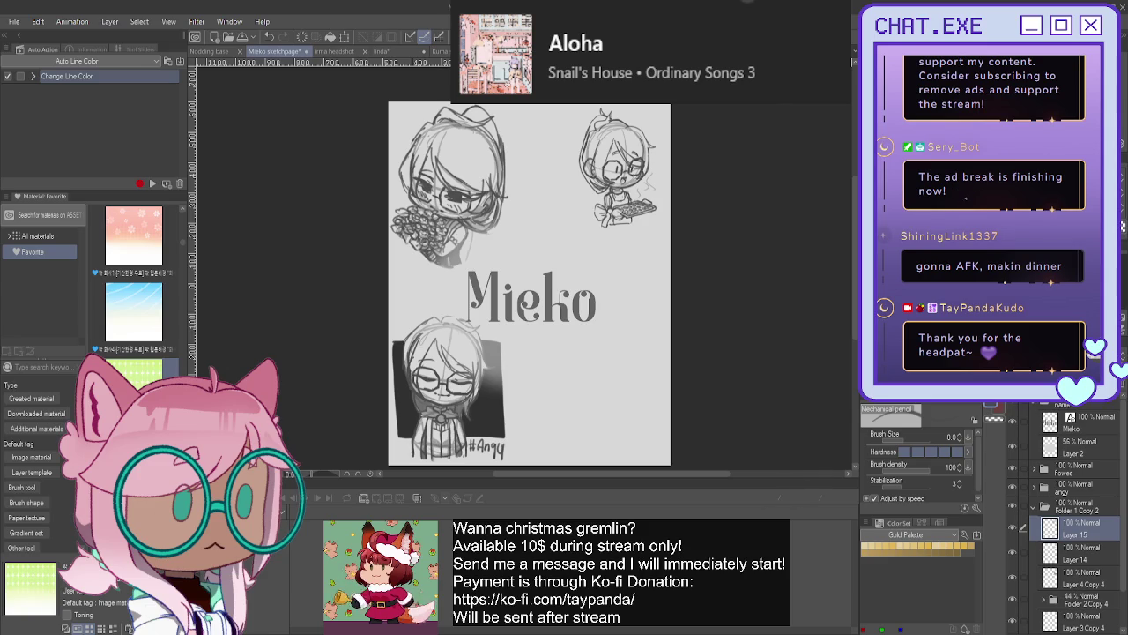
{"action": "key", "text": "ctrl+shift+n"}
{"action": "scroll", "coordinate": [658, 145], "scroll_direction": "up", "scroll_amount": 2}
{"action": "scroll", "coordinate": [658, 145], "scroll_direction": "up", "scroll_amount": 2}
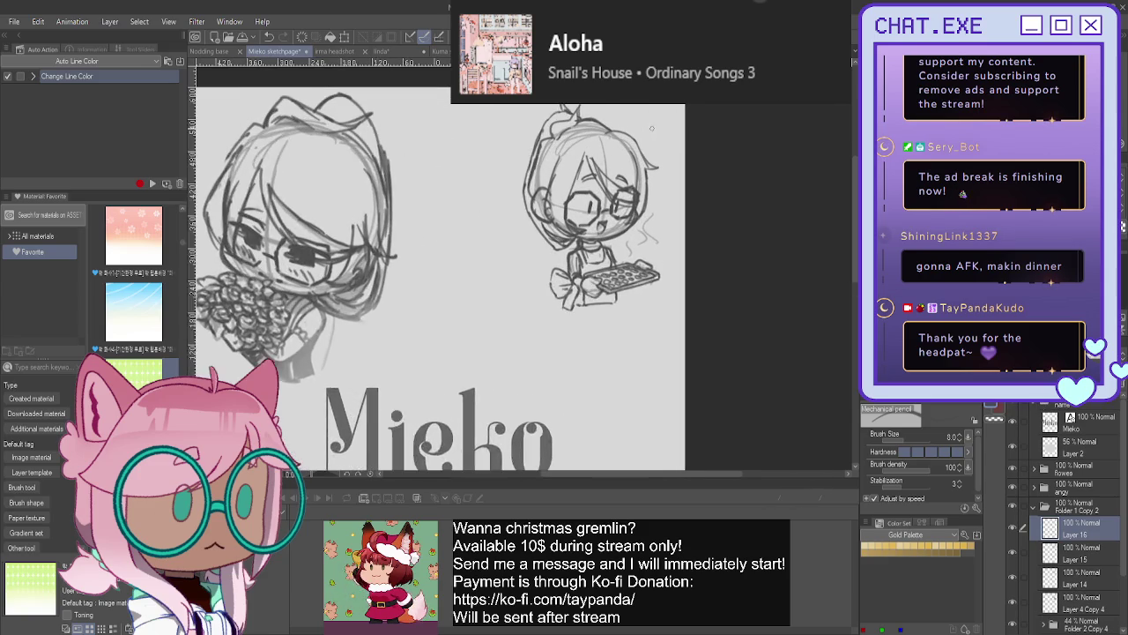
{"action": "scroll", "coordinate": [658, 144], "scroll_direction": "up", "scroll_amount": 2}
{"action": "left_click_drag", "start_coordinate": [666, 148], "coordinate": [650, 157]}
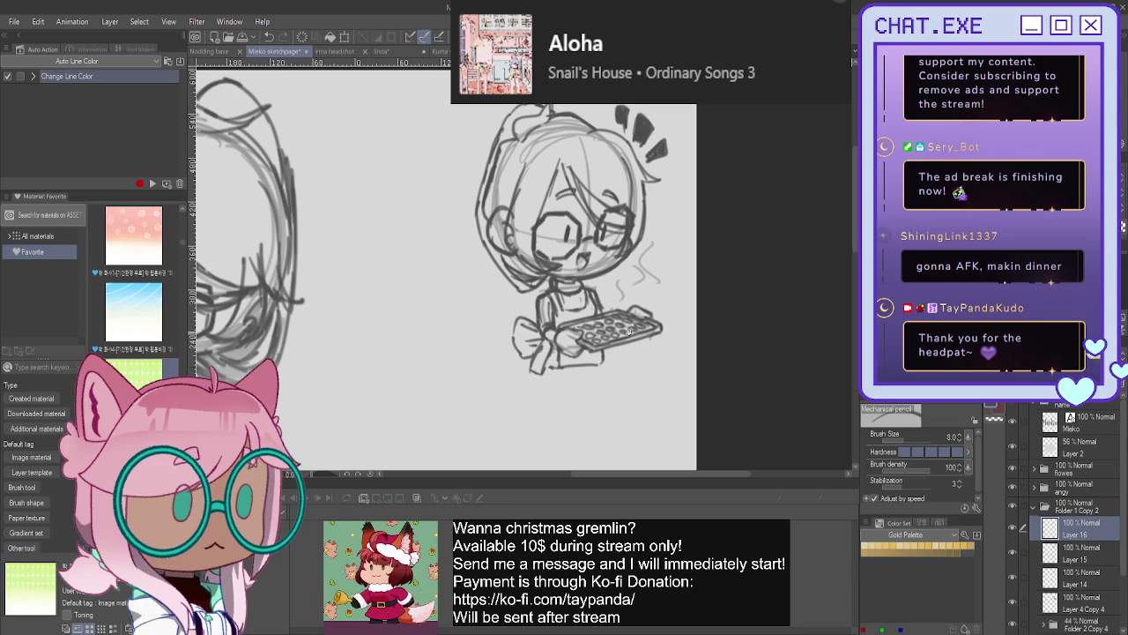
- Rename the baking chibi's layer folder to 'baking'
{"action": "scroll", "coordinate": [563, 330], "scroll_direction": "down", "scroll_amount": 5}
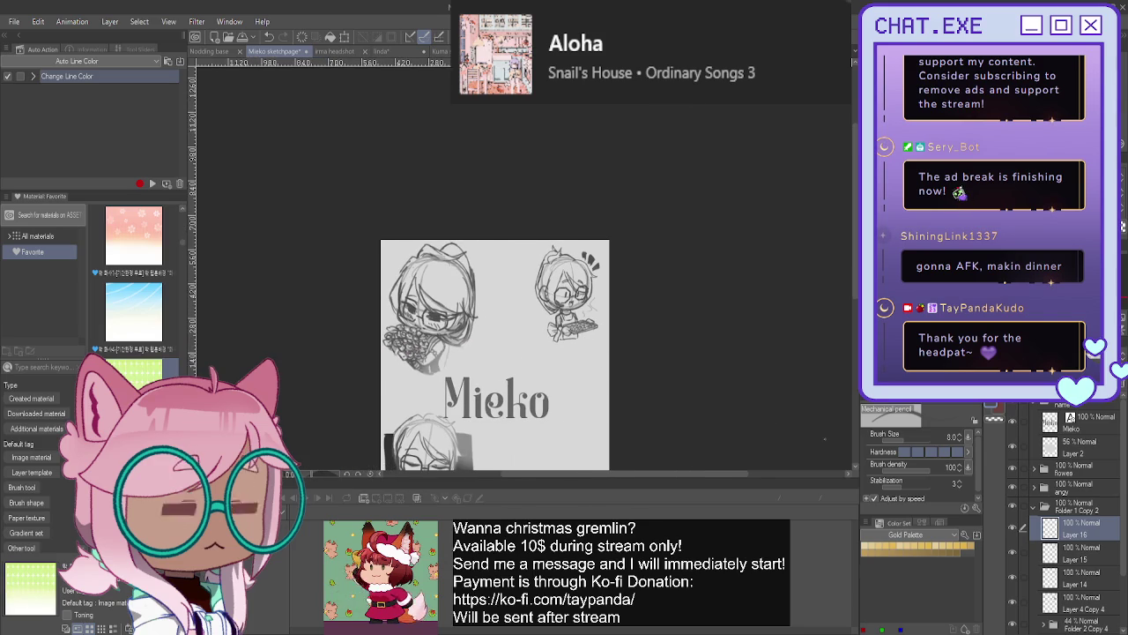
{"action": "left_click", "coordinate": [1064, 505]}
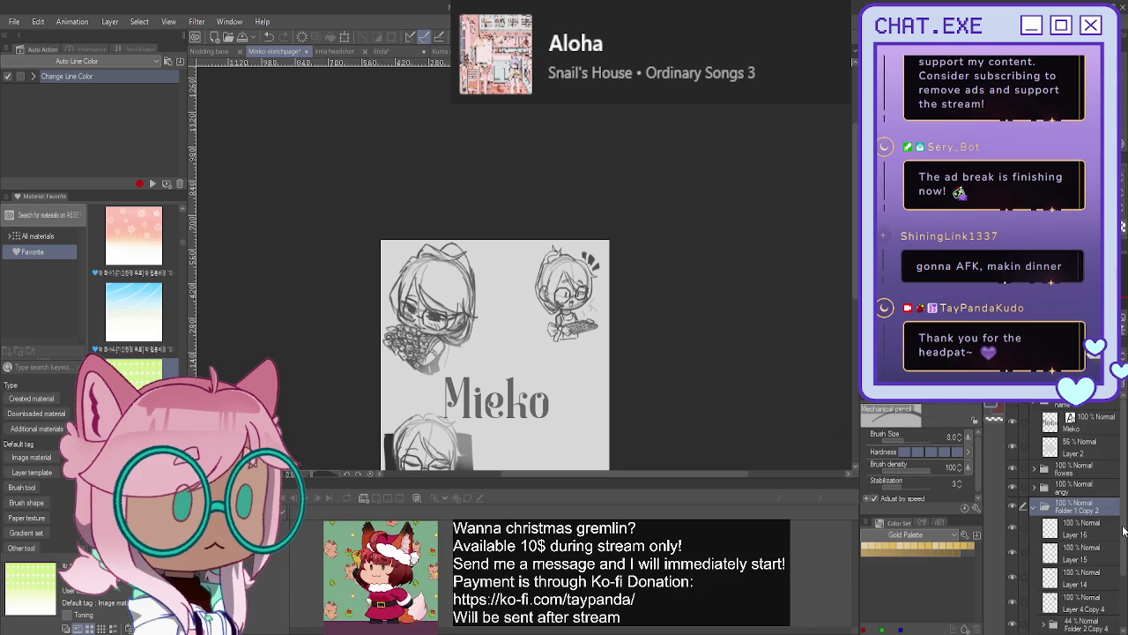
{"action": "key", "text": "Return"}
- Scale down the baking chibi and move it to the page's bottom right, below the Mieko title
{"action": "key", "text": "ctrl+t"}
{"action": "left_click_drag", "start_coordinate": [567, 293], "coordinate": [678, 171]}
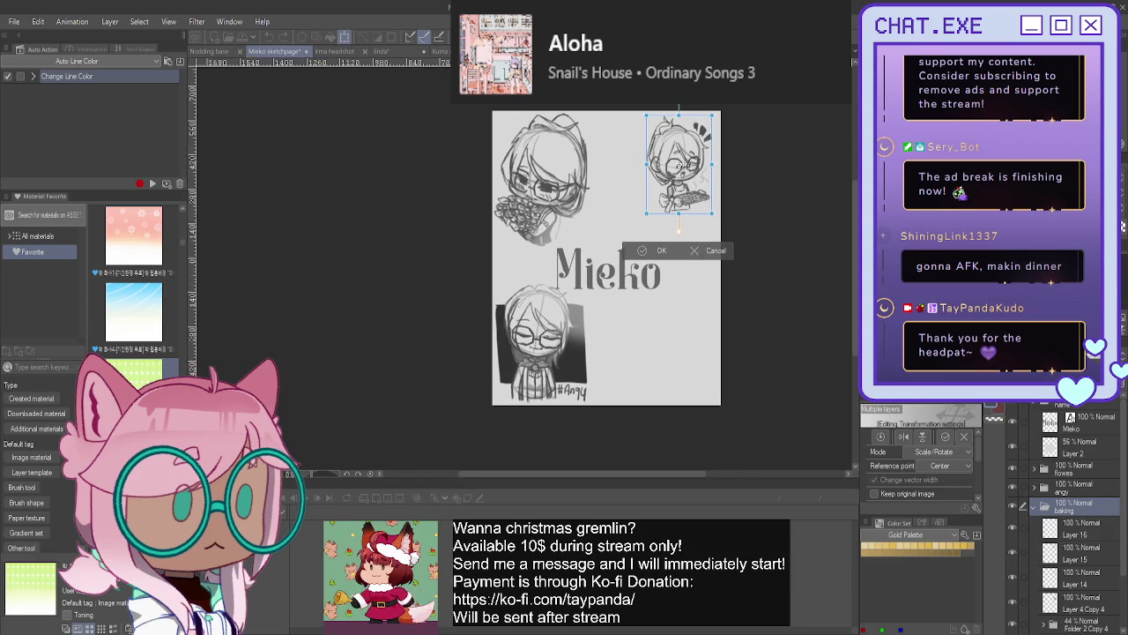
{"action": "left_click_drag", "start_coordinate": [679, 222], "coordinate": [615, 225]}
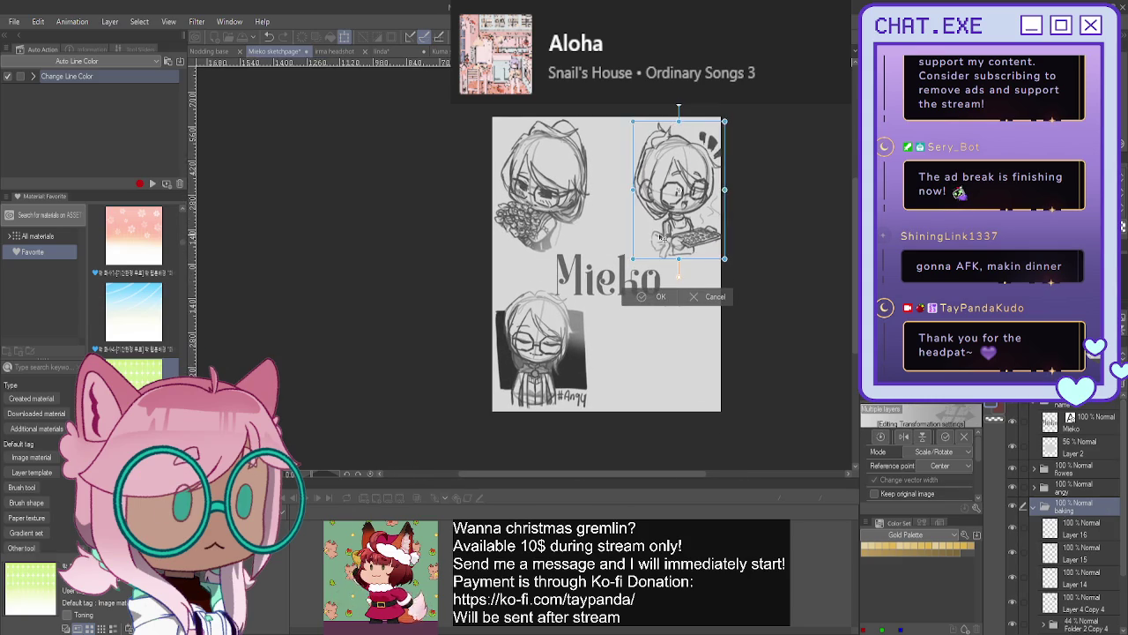
{"action": "mouse_move", "coordinate": [639, 250]}
{"action": "left_mouse_down"}
{"action": "mouse_move", "coordinate": [633, 261]}
{"action": "mouse_move", "coordinate": [618, 248]}
{"action": "left_mouse_up"}
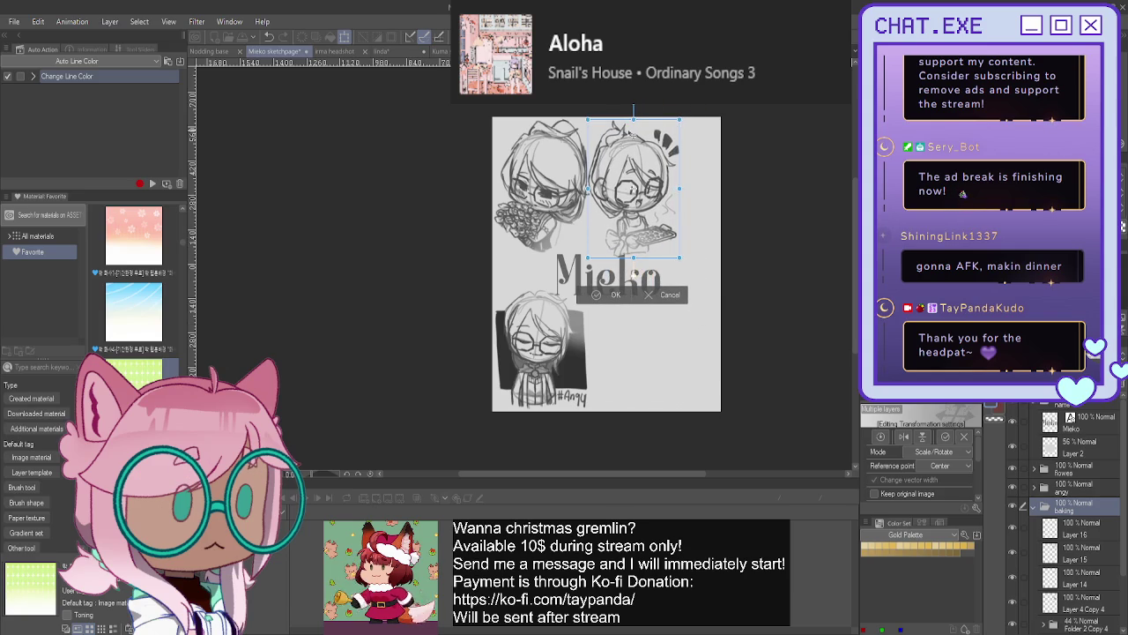
{"action": "left_click_drag", "start_coordinate": [633, 112], "coordinate": [633, 148]}
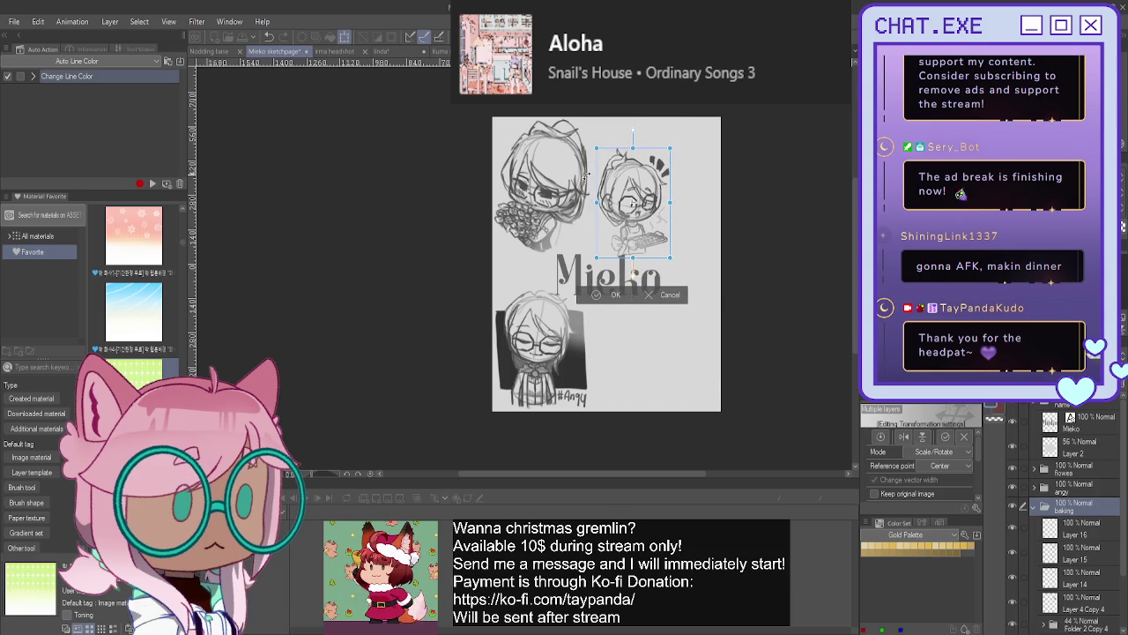
{"action": "mouse_move", "coordinate": [610, 249]}
{"action": "left_mouse_down"}
{"action": "mouse_move", "coordinate": [629, 389]}
{"action": "mouse_move", "coordinate": [668, 385]}
{"action": "left_mouse_up"}
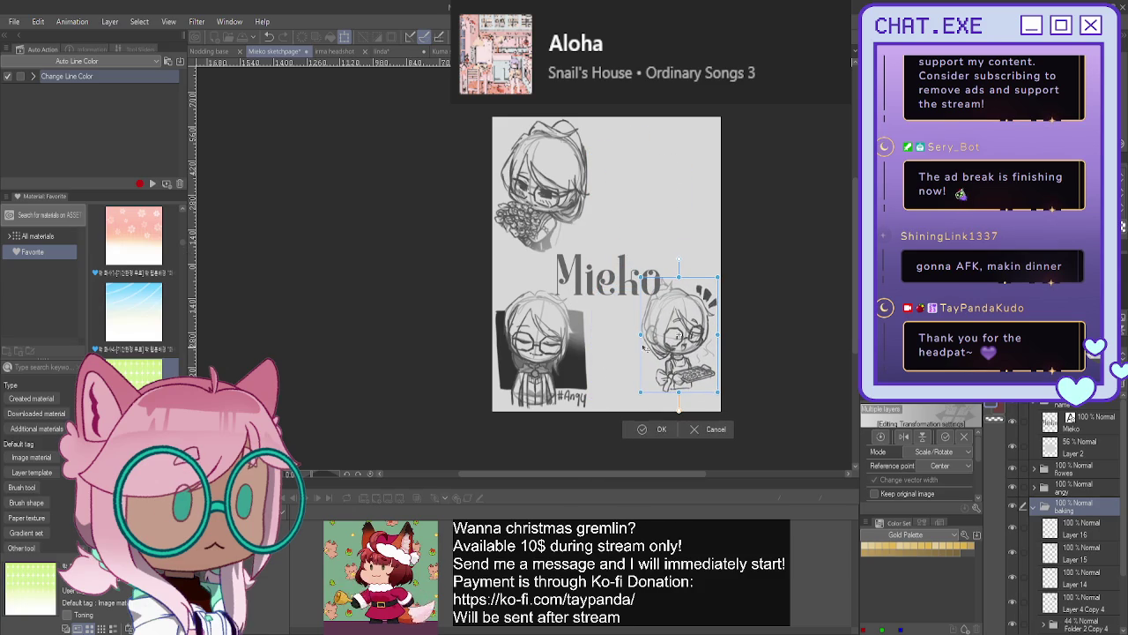
{"action": "left_click", "coordinate": [647, 436]}
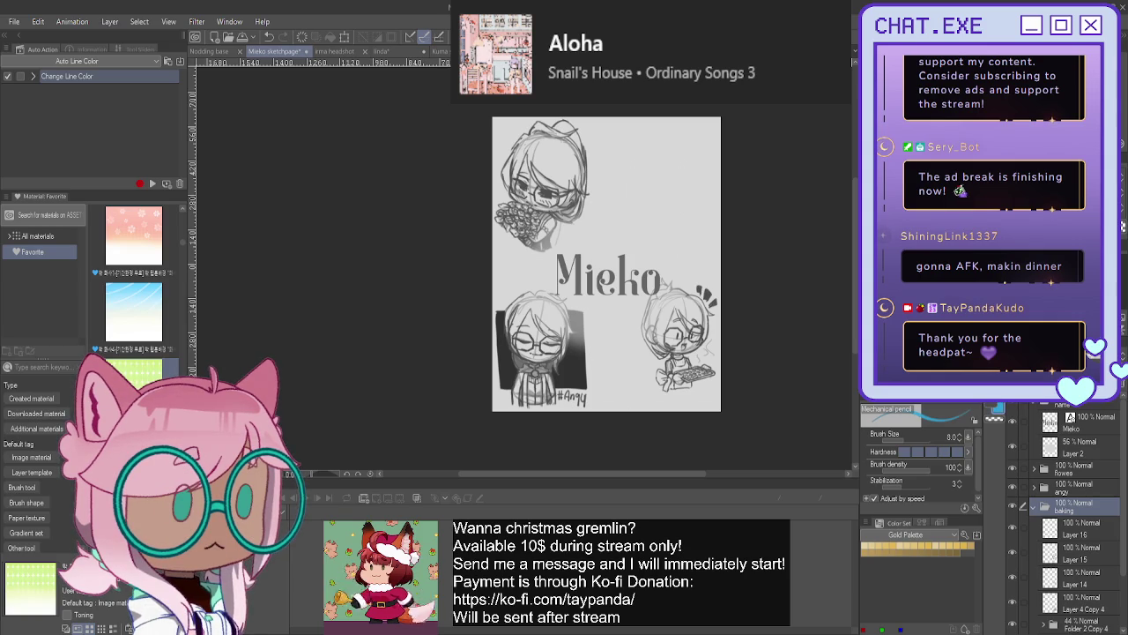
- Collapse the baking folder and duplicate a folder to add a rough head circle at top right
{"action": "left_click", "coordinate": [1034, 506]}
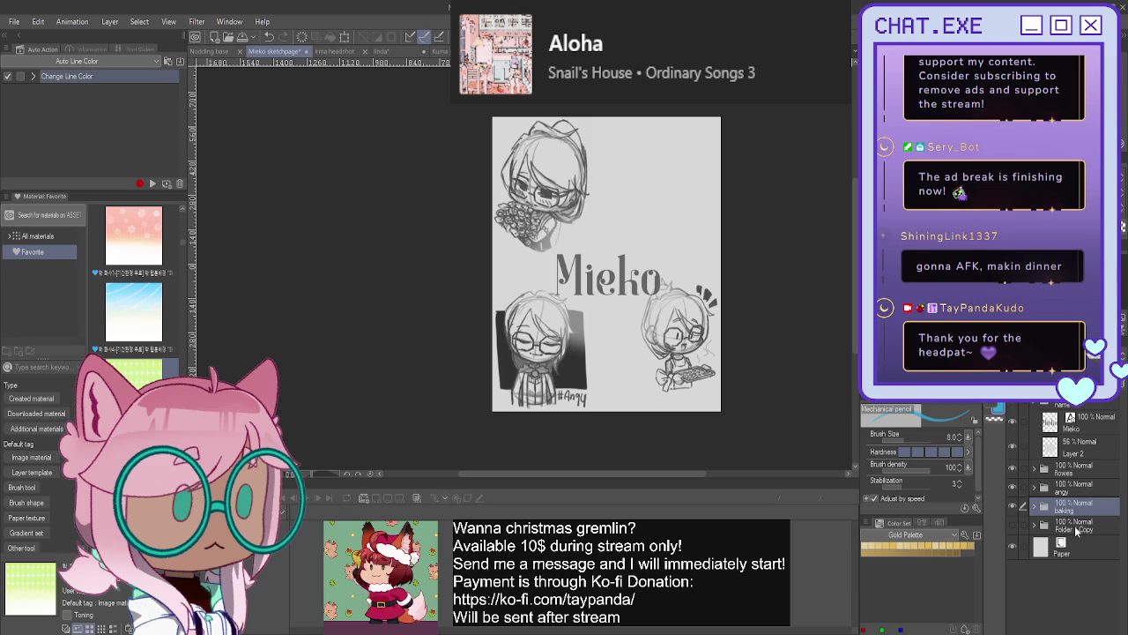
{"action": "left_click", "coordinate": [1073, 527]}
{"action": "key", "text": "ctrl+j"}
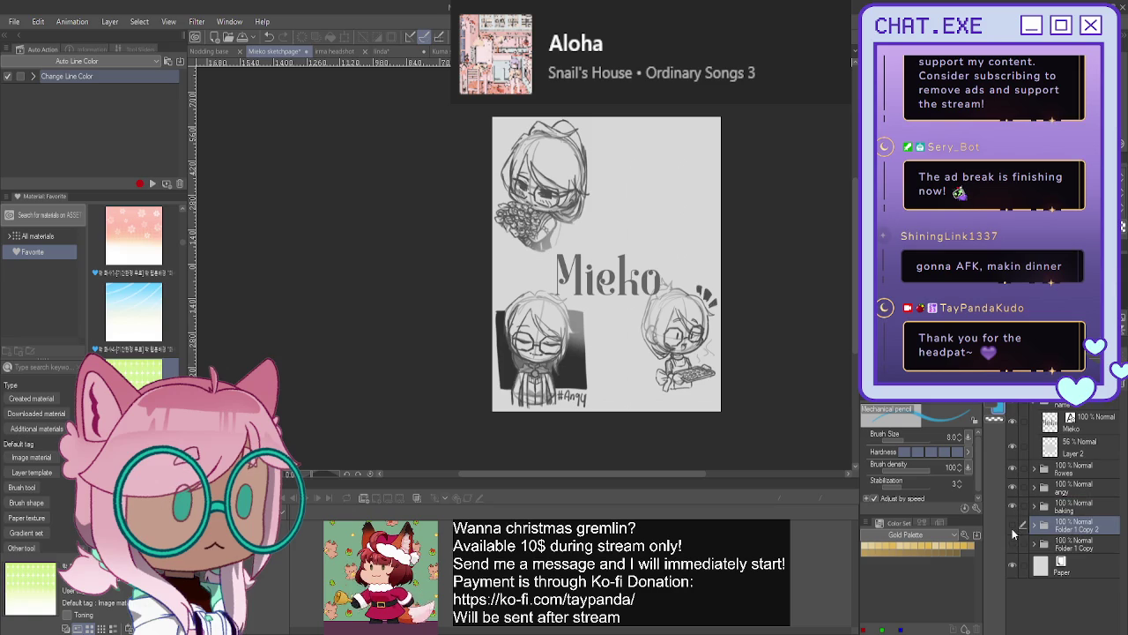
- Inside the copied folder, select its inner layer and add an empty Layer 17 above it
{"action": "left_click", "coordinate": [1034, 525]}
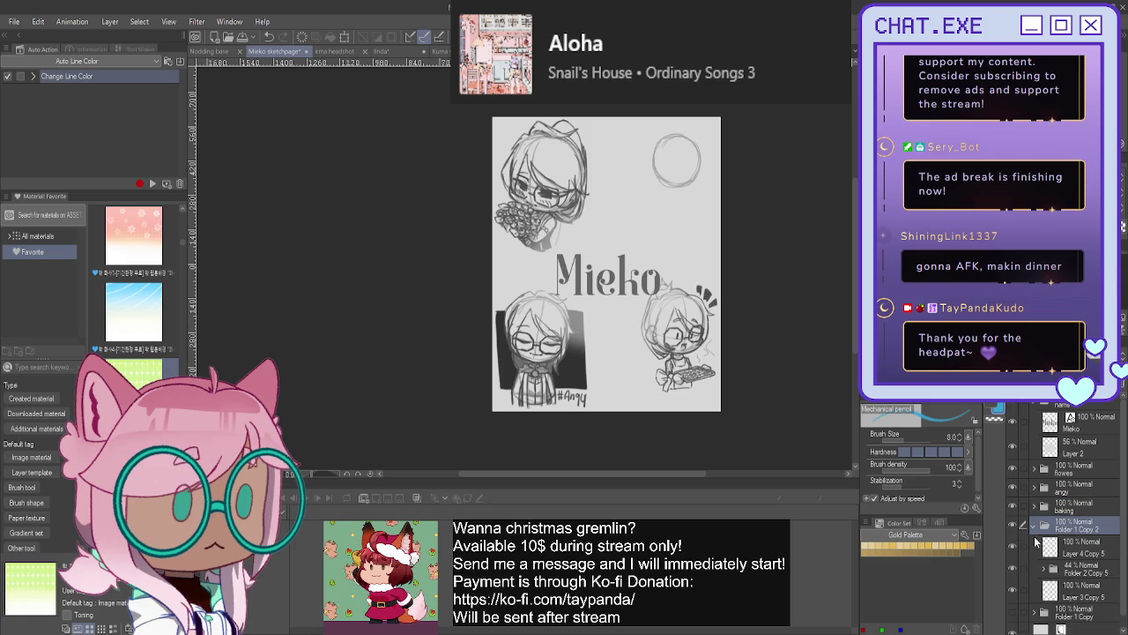
{"action": "left_click", "coordinate": [1046, 565]}
{"action": "scroll", "coordinate": [608, 265], "scroll_direction": "up", "scroll_amount": 1}
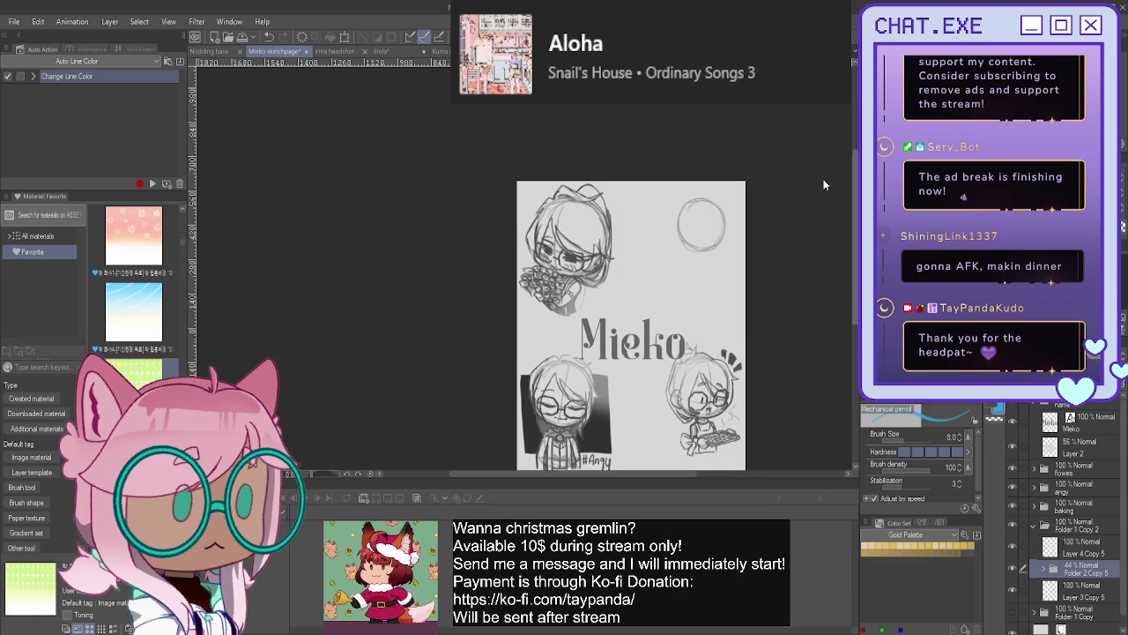
{"action": "scroll", "coordinate": [609, 265], "scroll_direction": "up", "scroll_amount": 1}
{"action": "scroll", "coordinate": [608, 264], "scroll_direction": "up", "scroll_amount": 1}
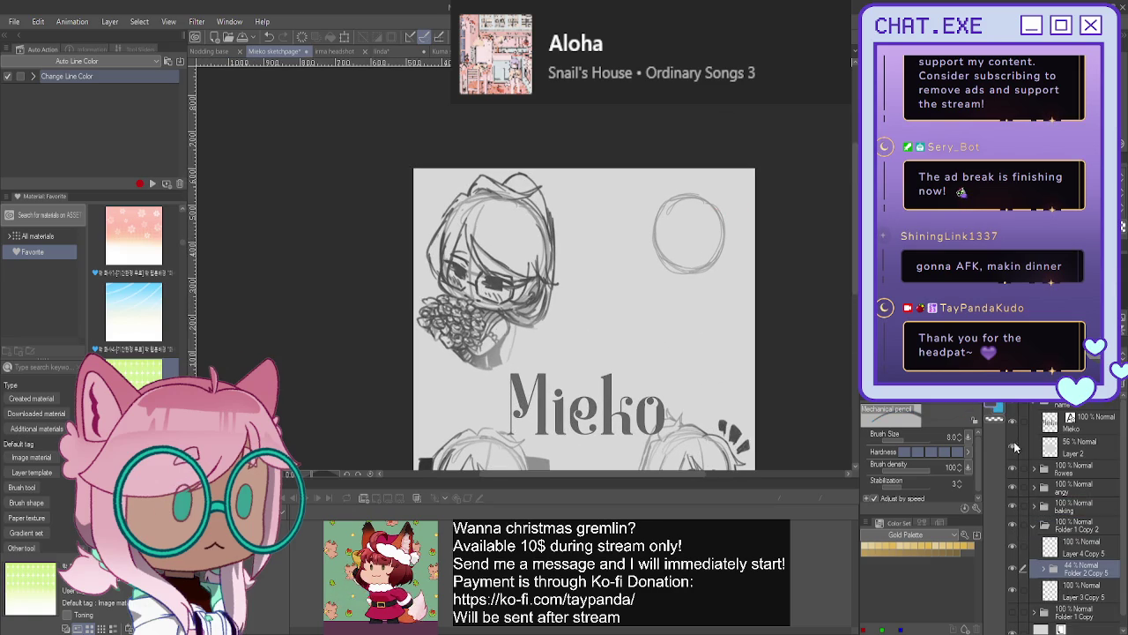
{"action": "left_click", "coordinate": [1042, 569]}
{"action": "left_click", "coordinate": [1089, 590]}
{"action": "key", "text": "ctrl+shift+n"}
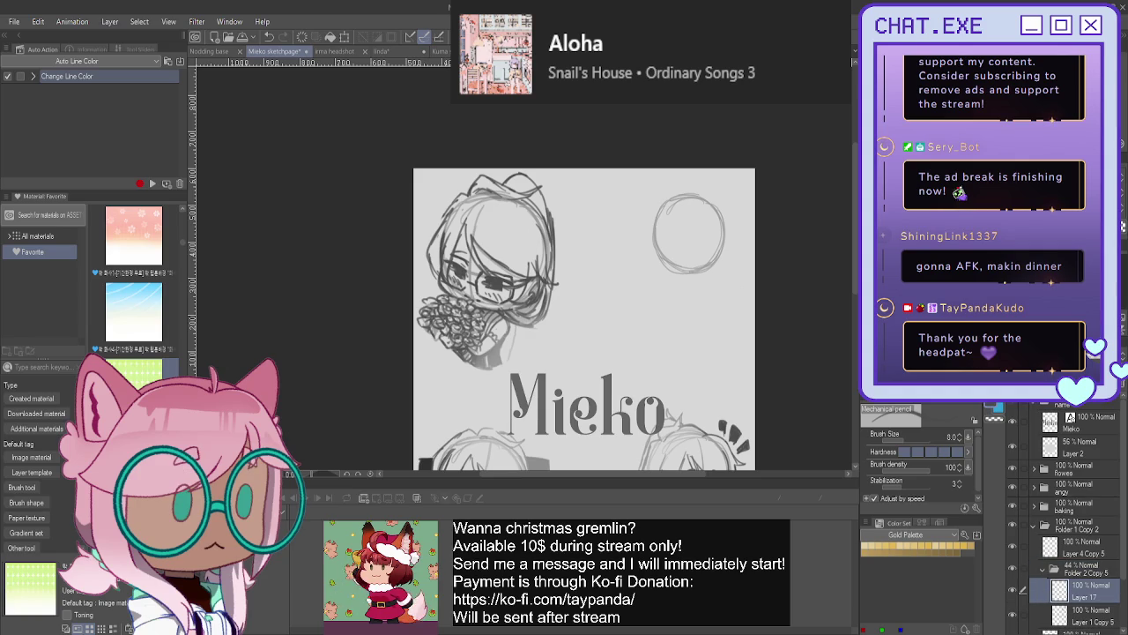